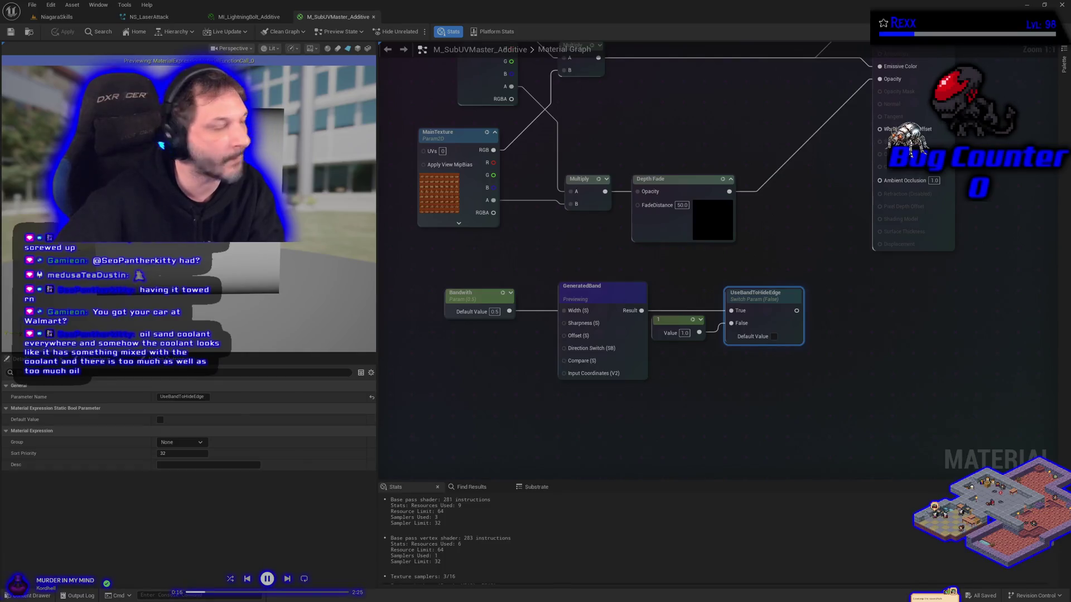
Add a Multiply node with the texture Multiply in A and UseBandToHideEdge in B.
drag(690, 277, 626, 253)
click(806, 308)
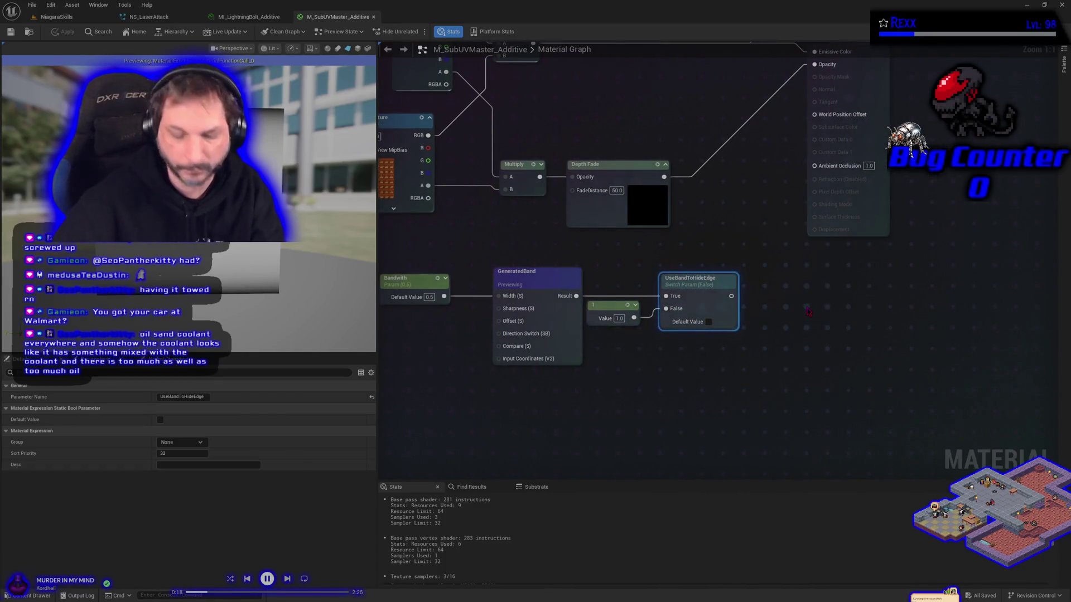
click(789, 306)
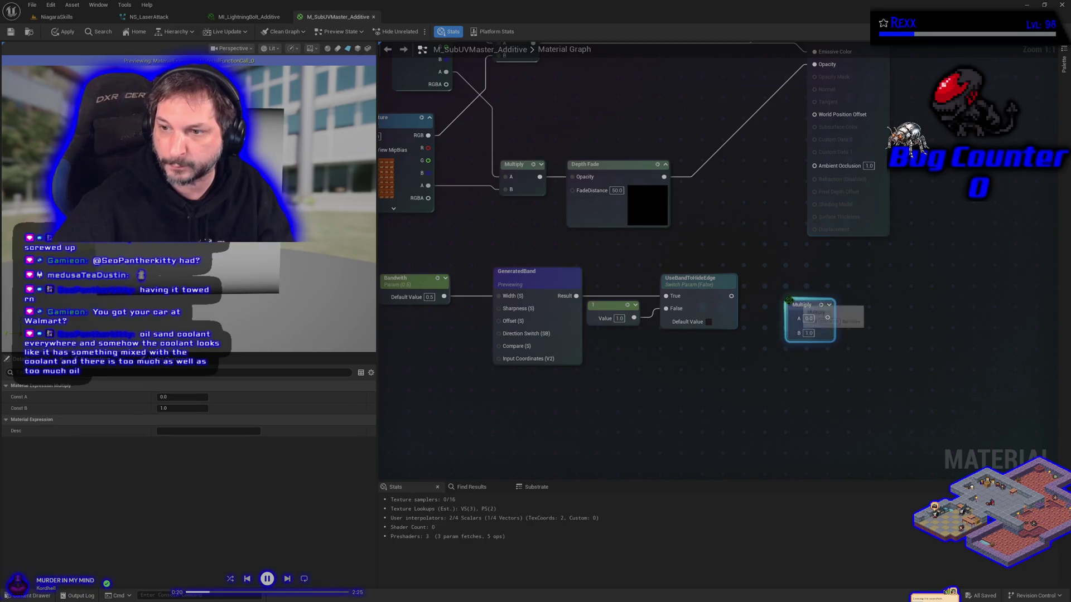
drag(717, 366, 760, 413)
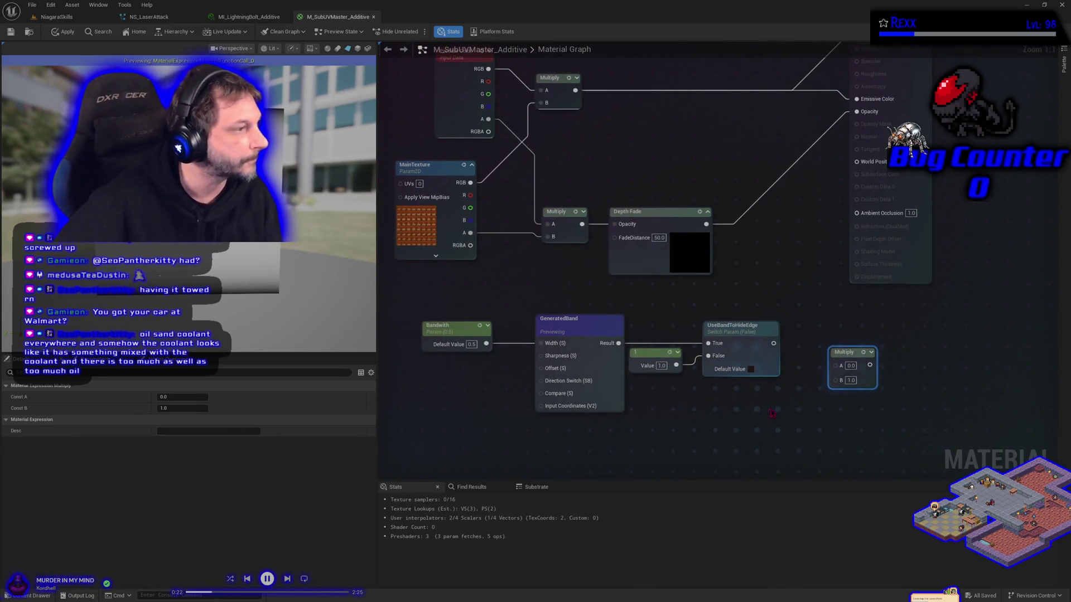
mouse_move(773, 343)
mouse_down()
mouse_move(849, 383)
mouse_move(805, 297)
mouse_up()
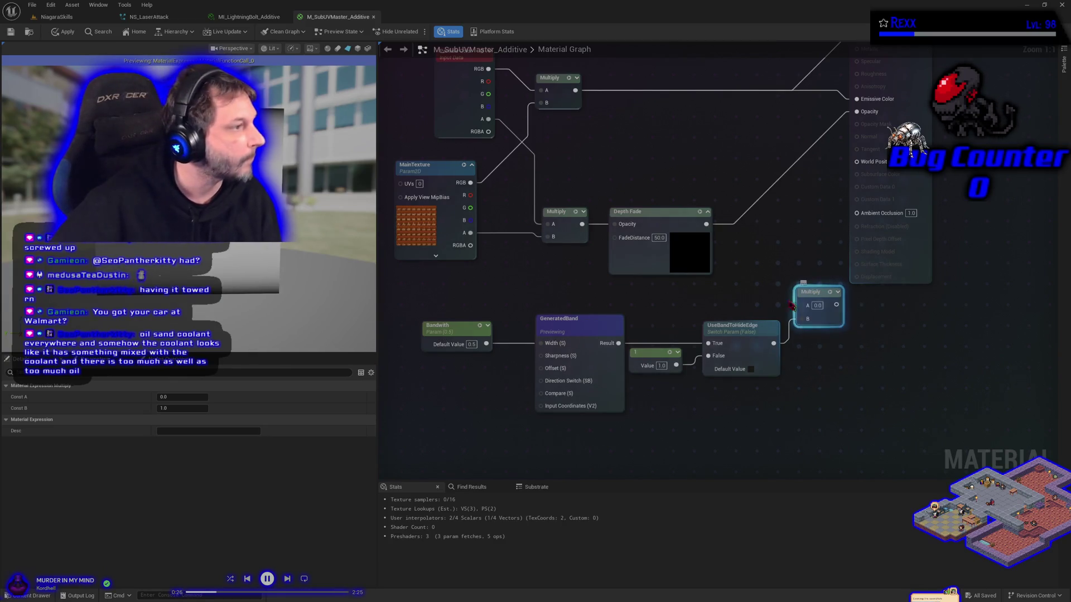
drag(581, 224, 613, 224)
drag(706, 223, 801, 304)
Route the new Multiply through Depth Fade into Opacity, placing Depth Fade beside the material result node.
mouse_move(624, 227)
mouse_down()
mouse_move(656, 206)
mouse_move(650, 221)
mouse_up()
drag(698, 196, 698, 149)
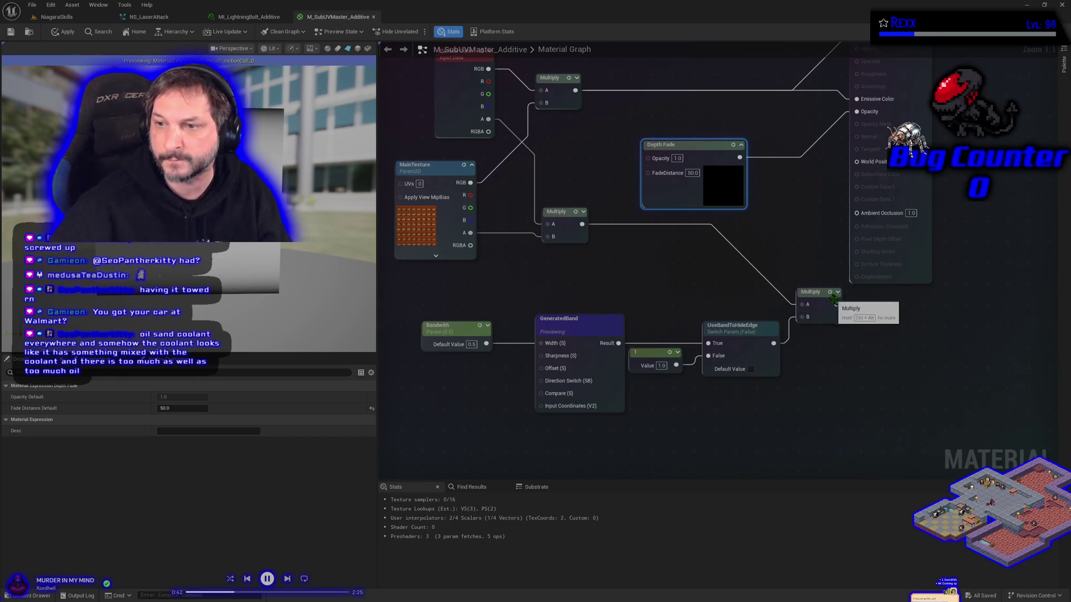
drag(834, 305, 648, 158)
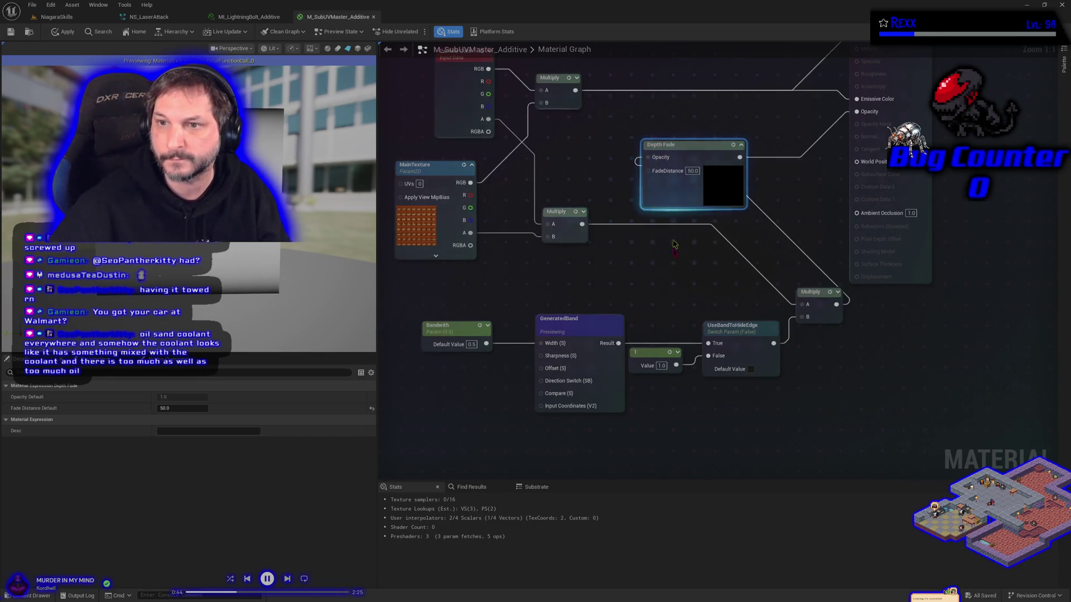
scroll(643, 309, down, 2)
drag(792, 118, 951, 136)
mouse_move(673, 220)
mouse_down()
mouse_move(795, 228)
mouse_move(881, 201)
mouse_up()
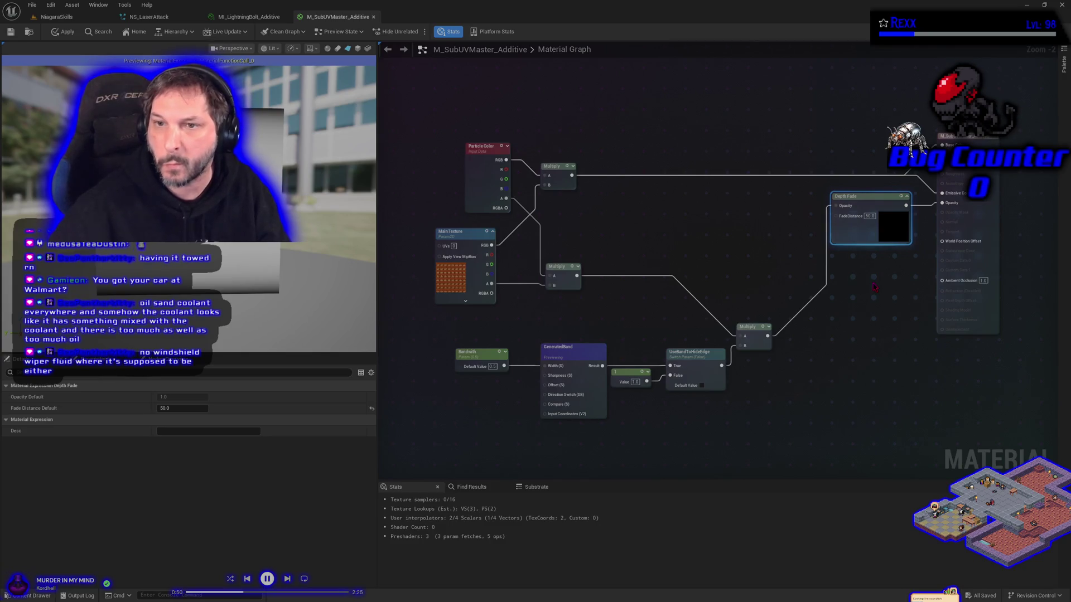
Apply the graph changes and save M_SubUVMaster_Additive via File > Save.
click(62, 32)
click(32, 4)
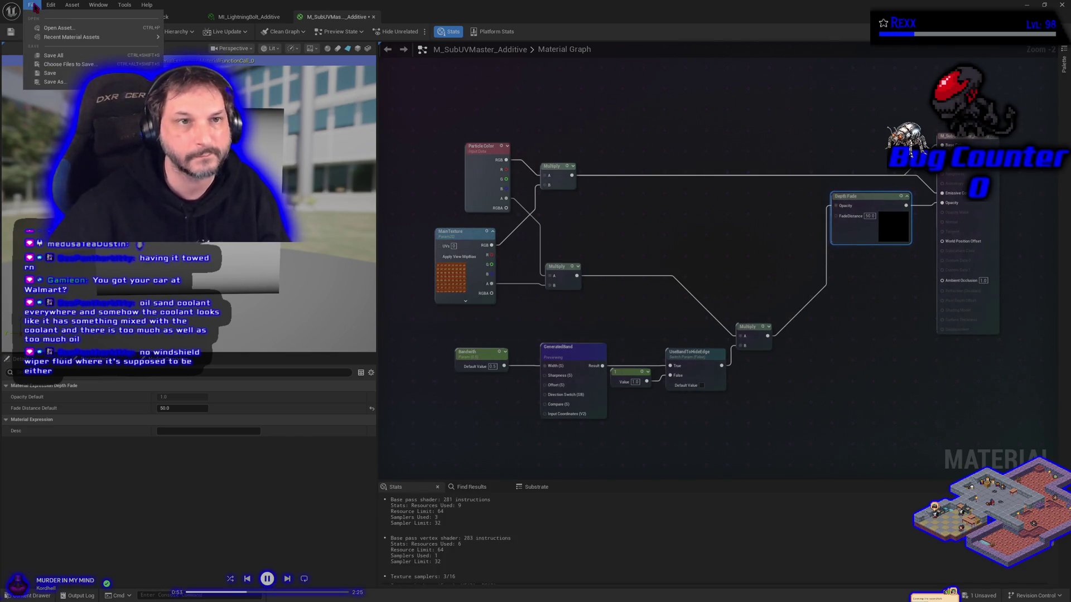
click(56, 55)
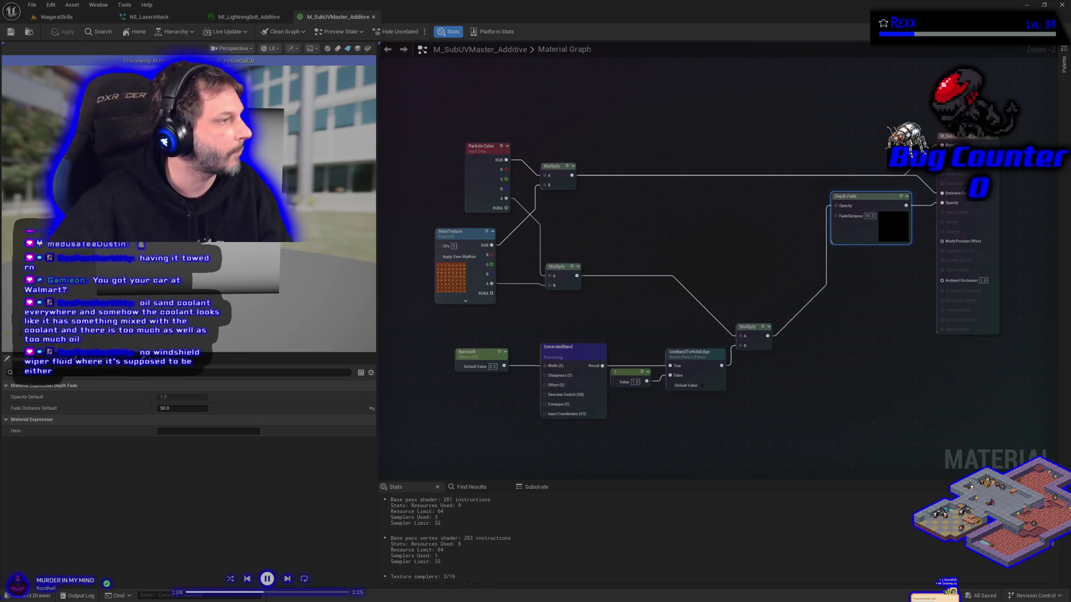
right_click(572, 342)
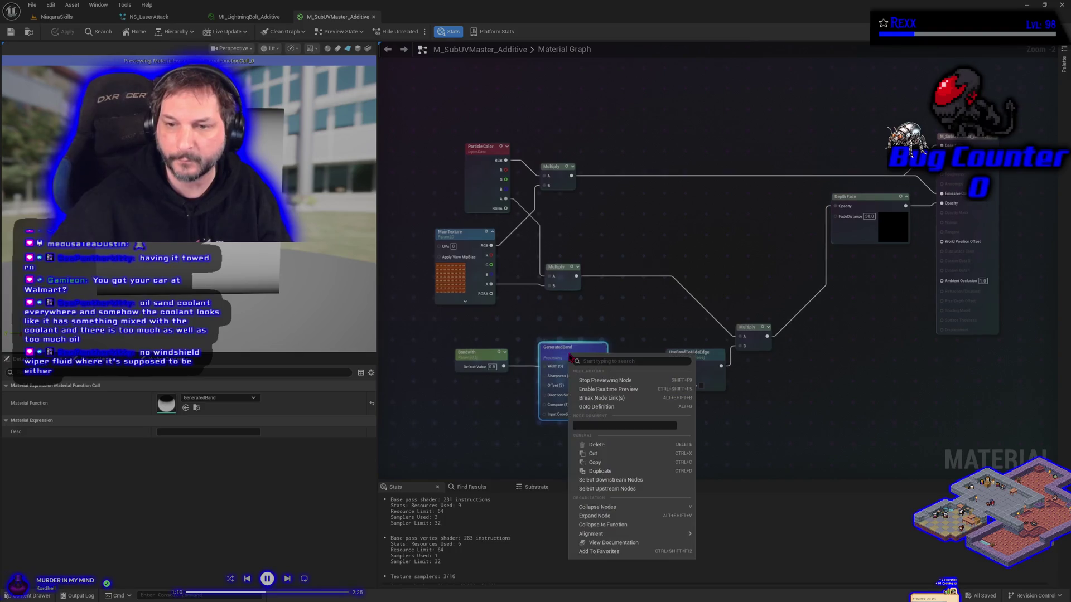
Stop previewing the GeneratedBand node and switch to the NS_LaserAttack system.
click(604, 383)
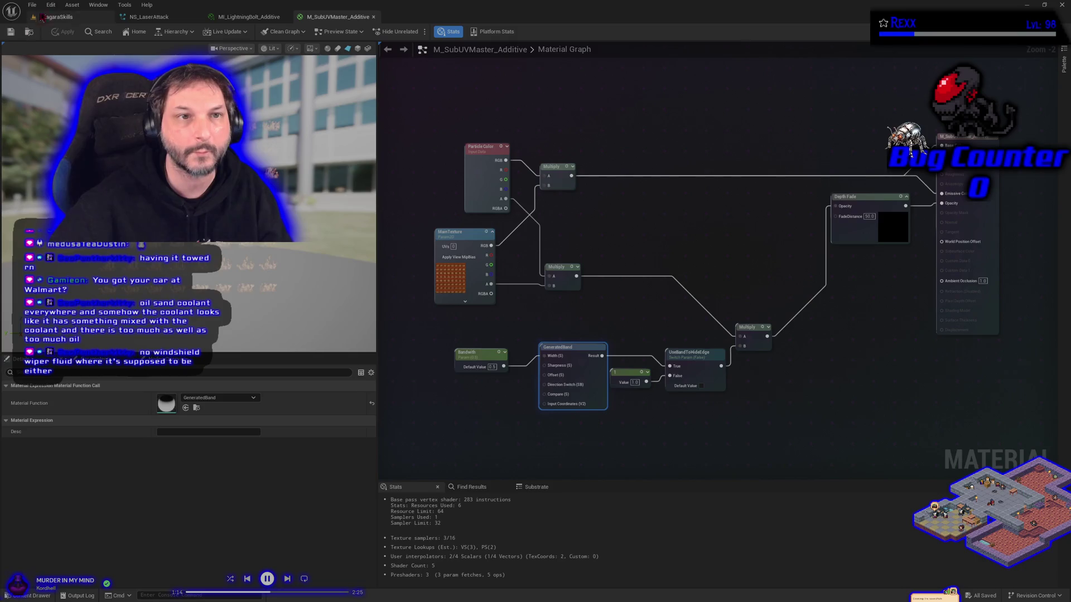
click(31, 5)
click(52, 55)
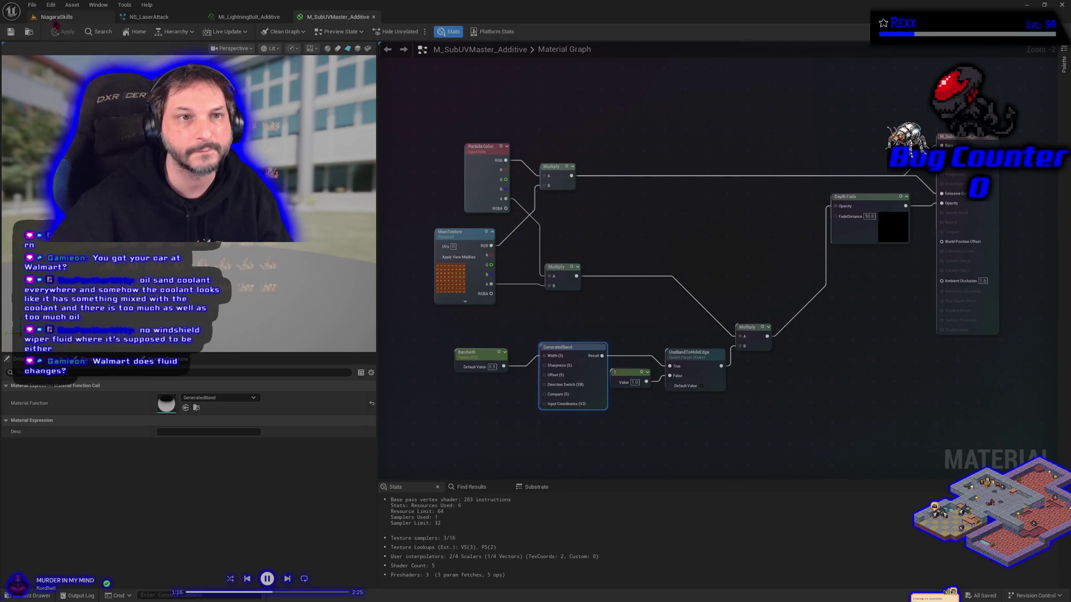
click(157, 17)
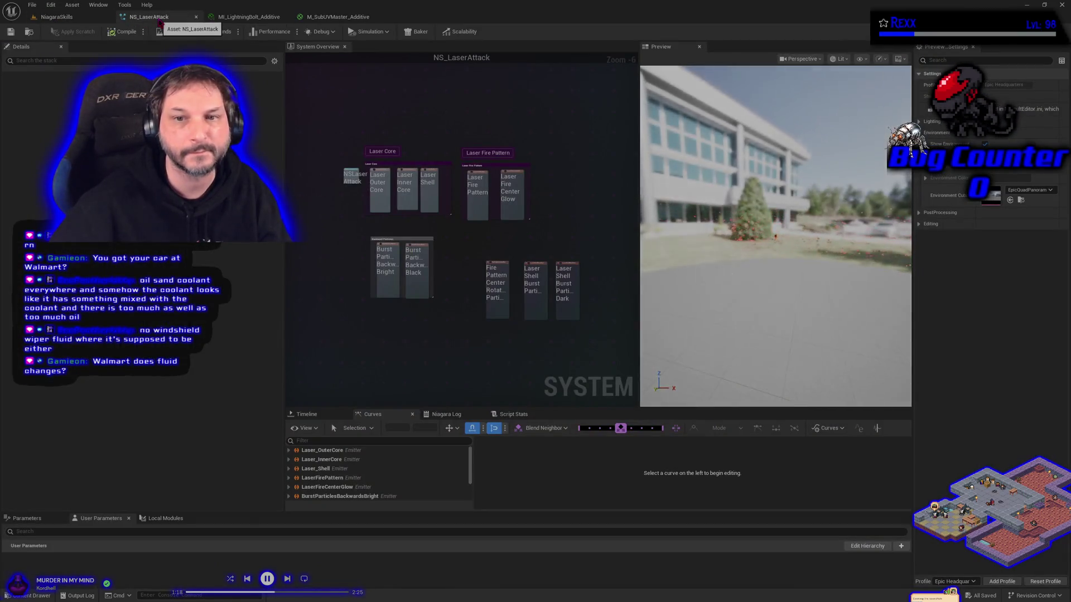
Close NS_LaserAttack so the MI_LightningBolt_Additive instance editor shows.
click(195, 17)
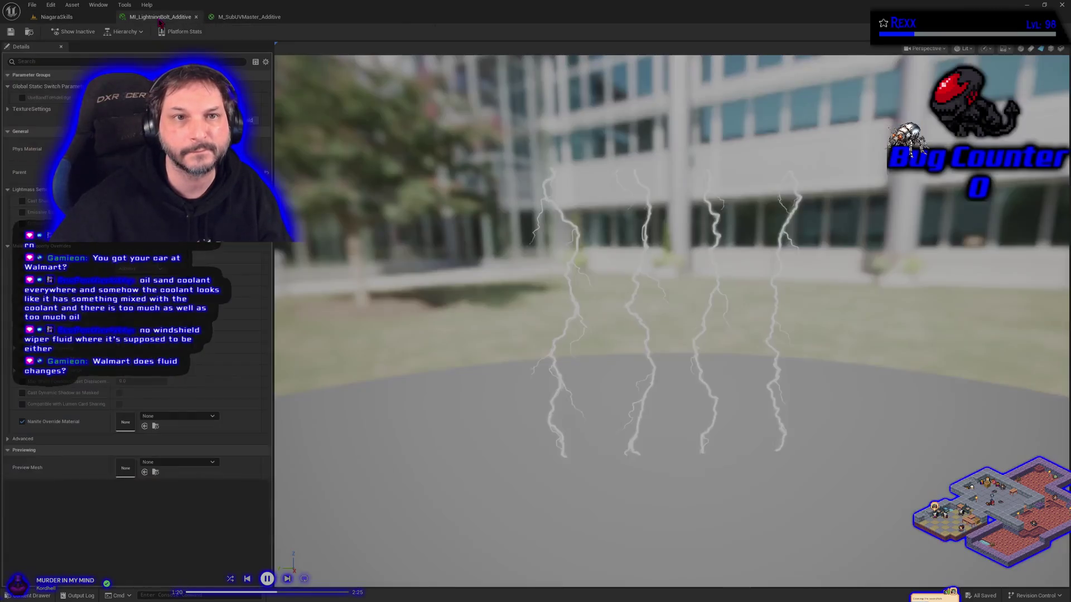
Check the UseBandToHideEdge static switch and save MI_LightningBolt_Additive.
click(23, 98)
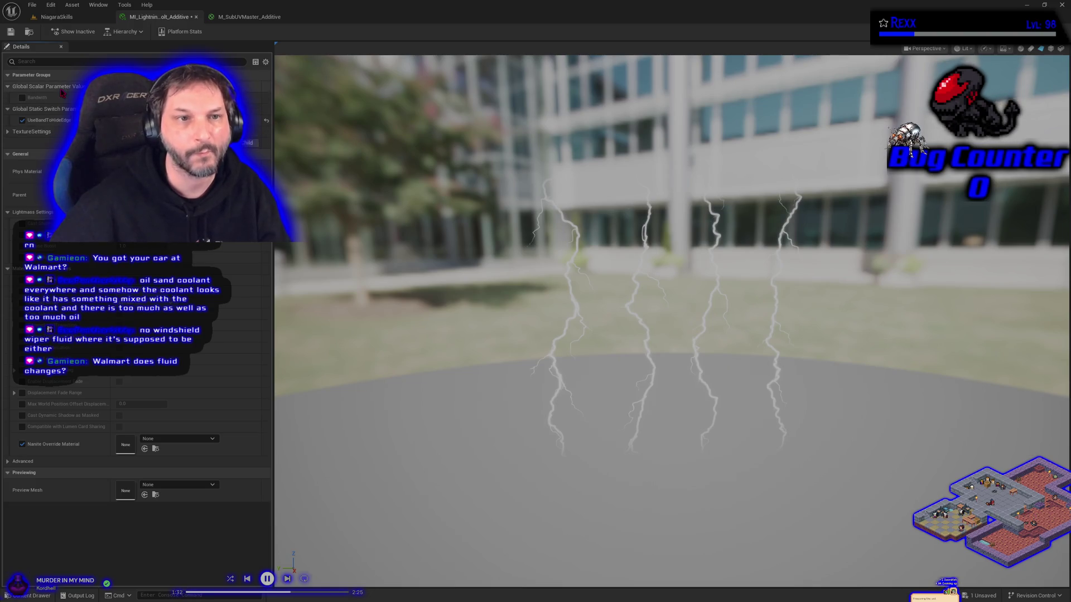
click(13, 35)
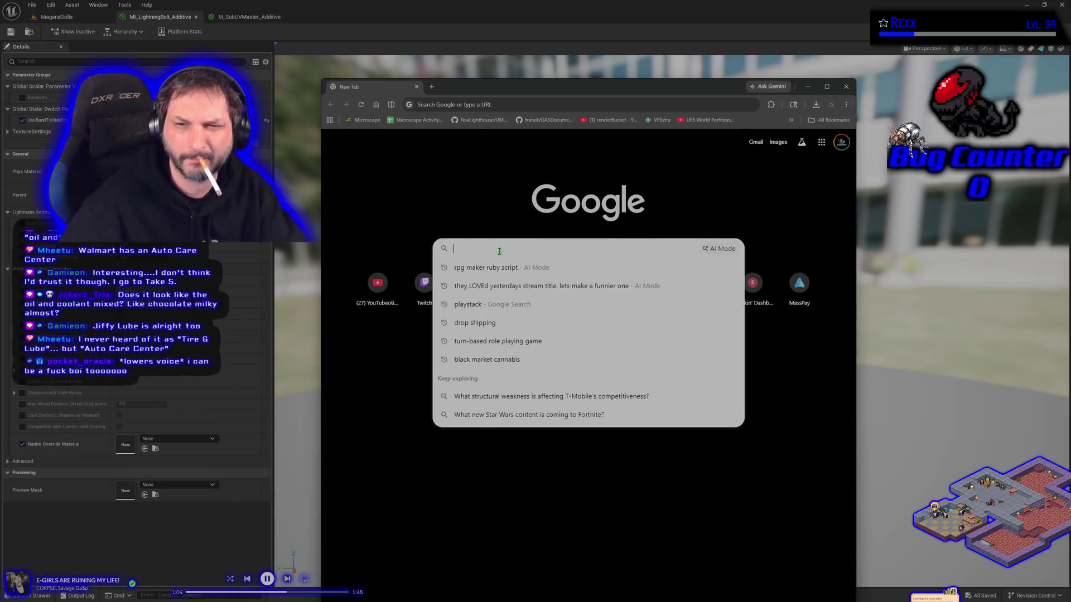
Search Google for 'walmart tire and lube near me' in a new tab.
click(499, 255)
text(walmart t)
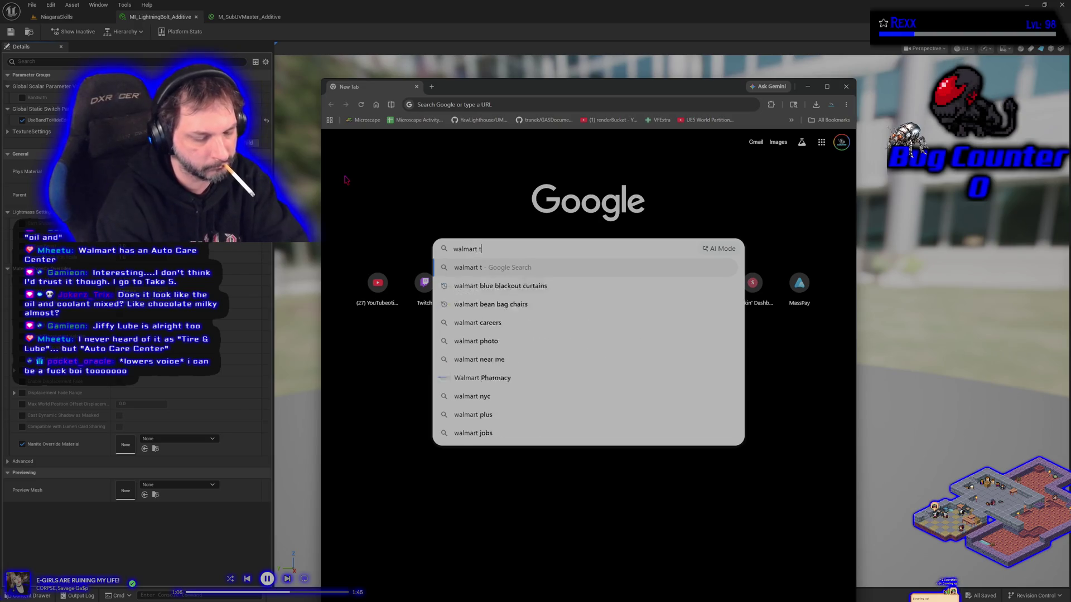
text(ire and)
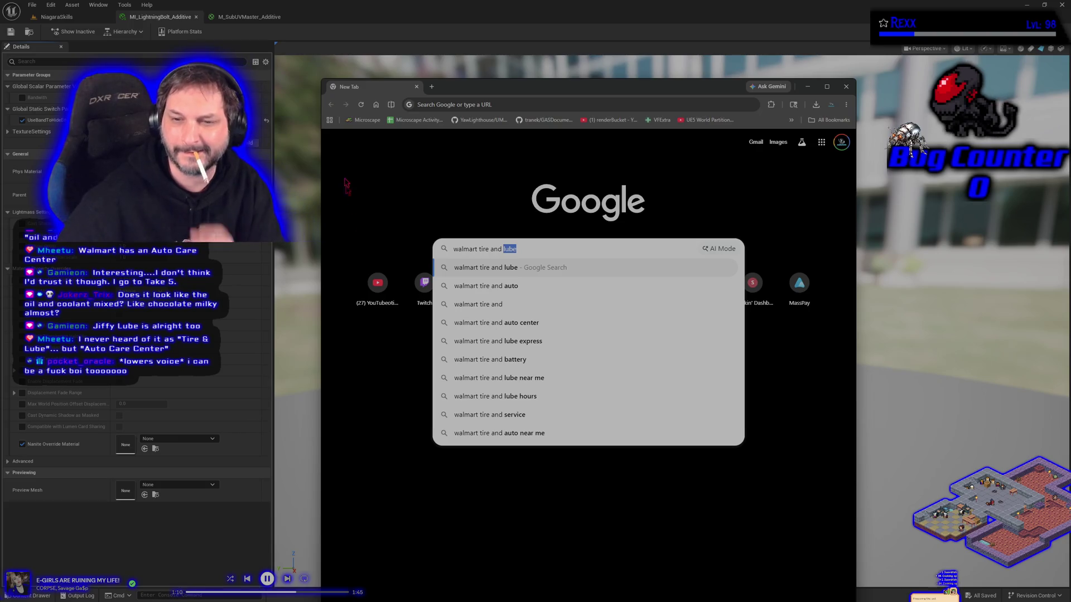
click(509, 380)
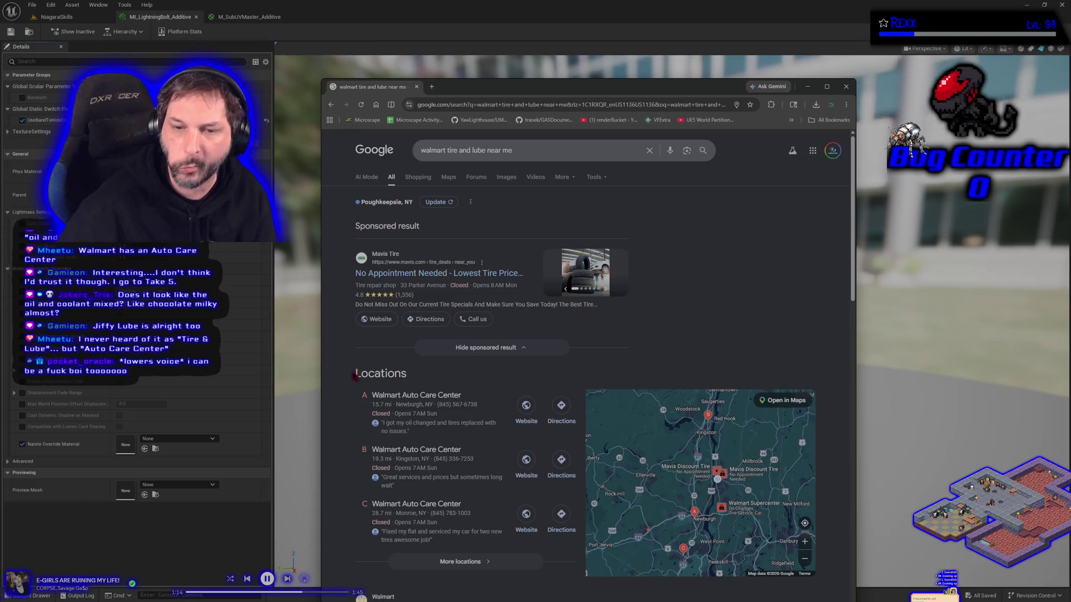
Remove 'near me', search 'walmart tire and lube', and view the AI Mode answer.
scroll(354, 376, down, 3)
scroll(354, 376, up, 3)
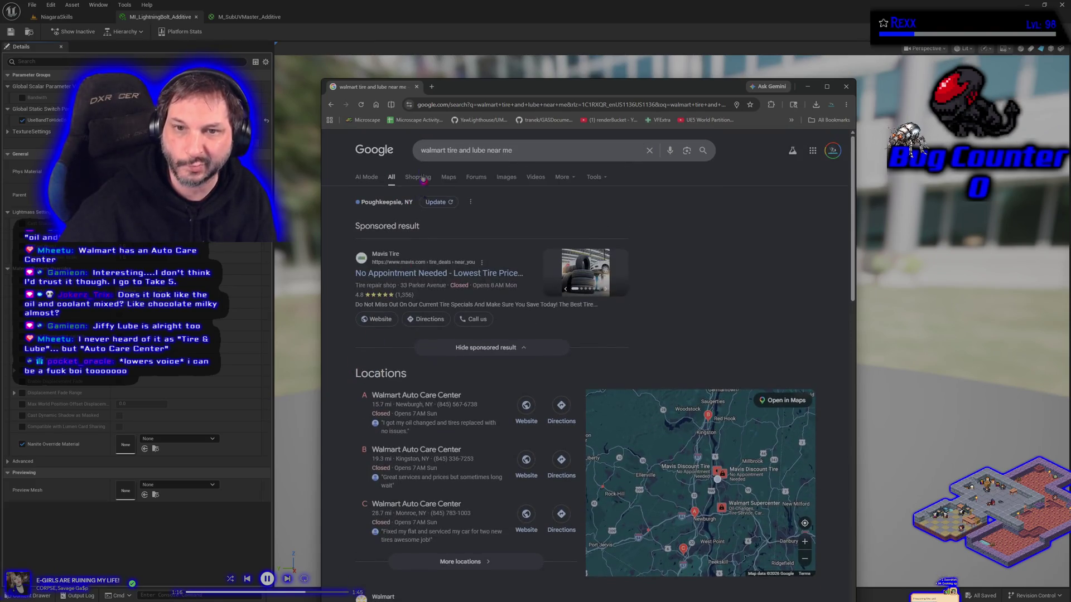
drag(488, 148, 514, 150)
key(BackSpace)
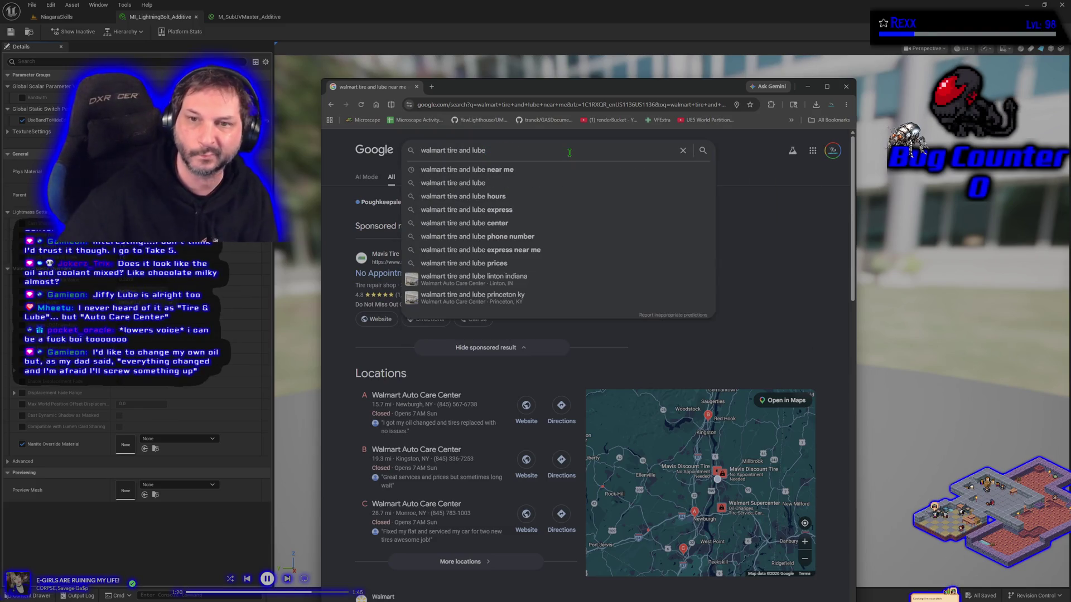
click(479, 184)
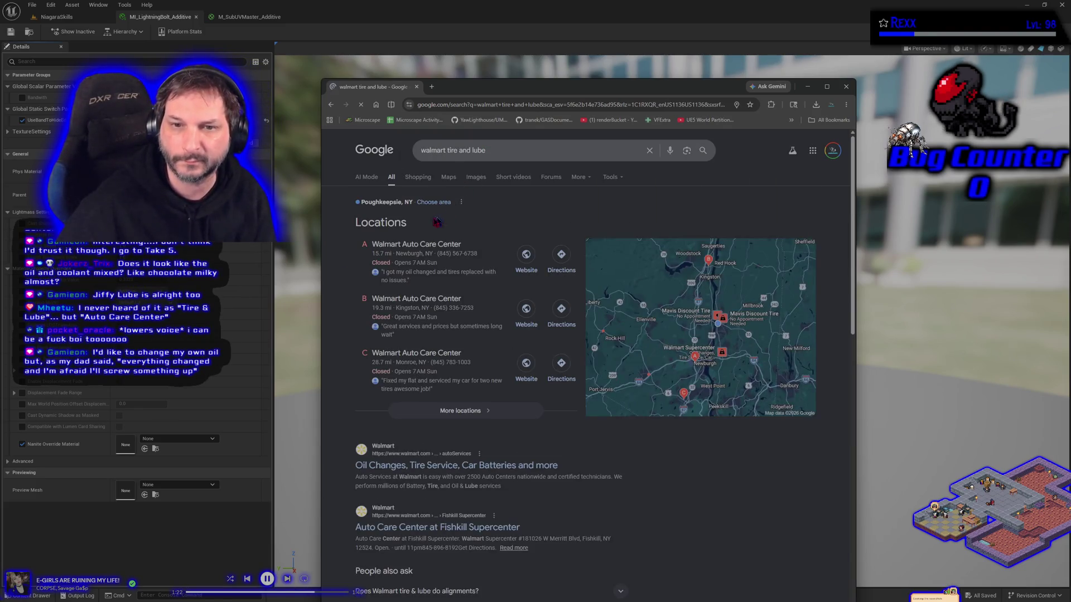
click(371, 177)
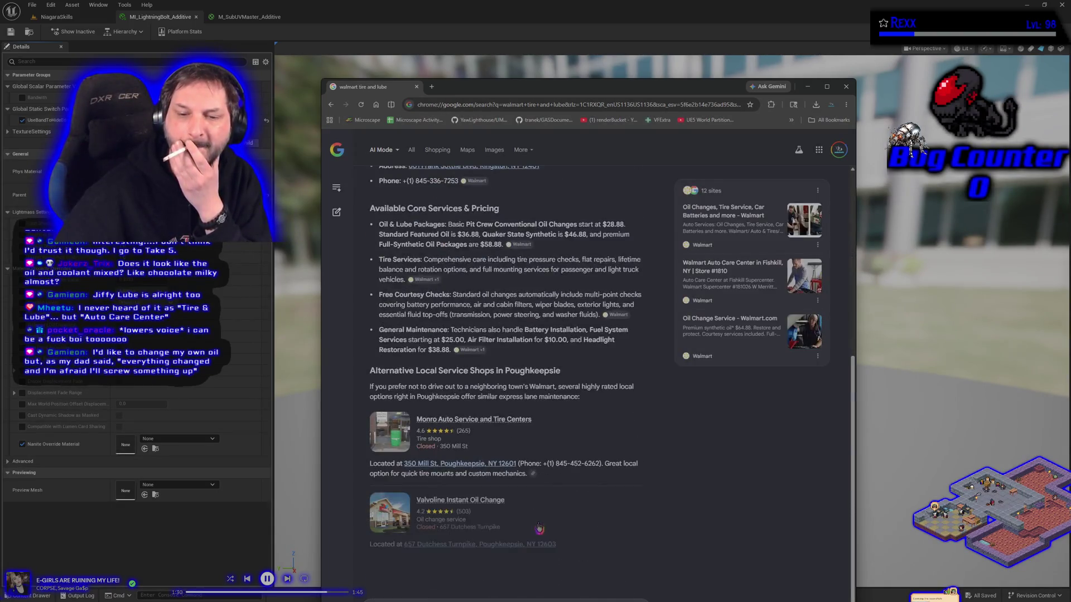
Ask AI Mode 'did the name change'.
scroll(487, 465, up, 10)
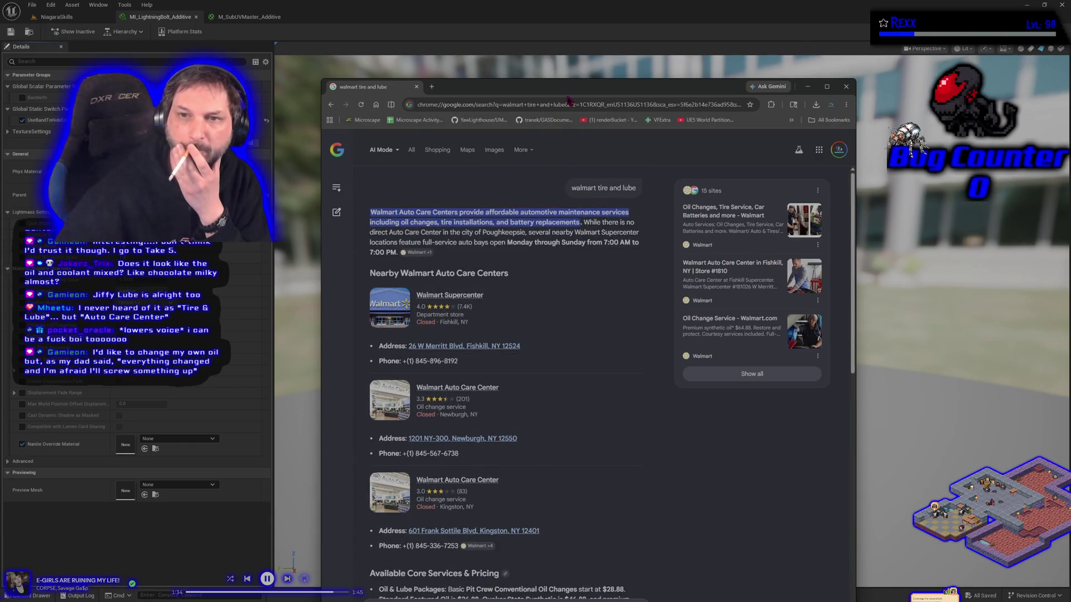
drag(568, 91, 564, 19)
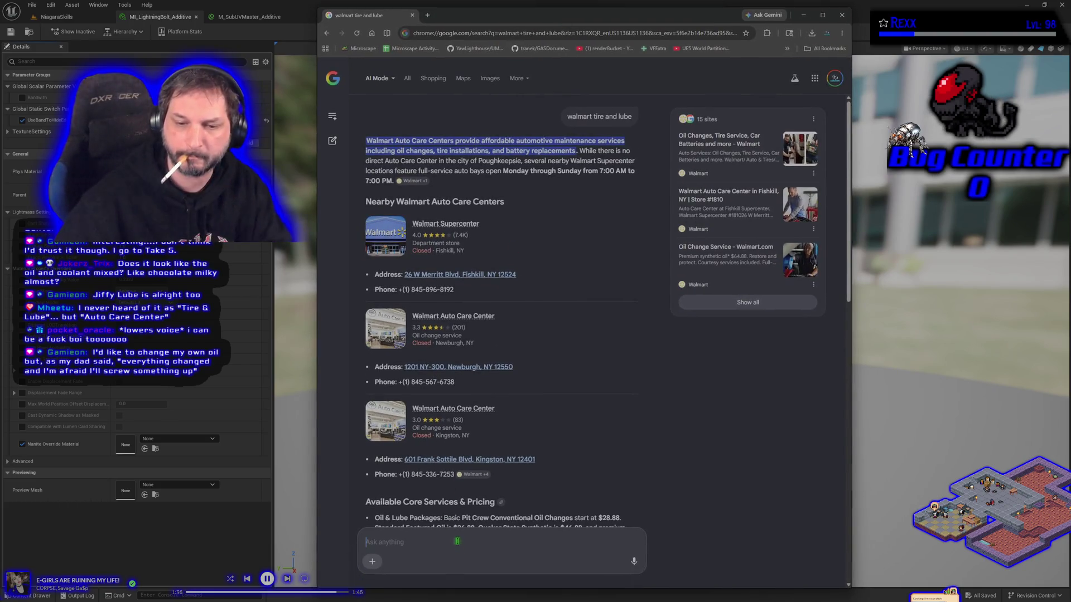
text(did the name change)
key(Return)
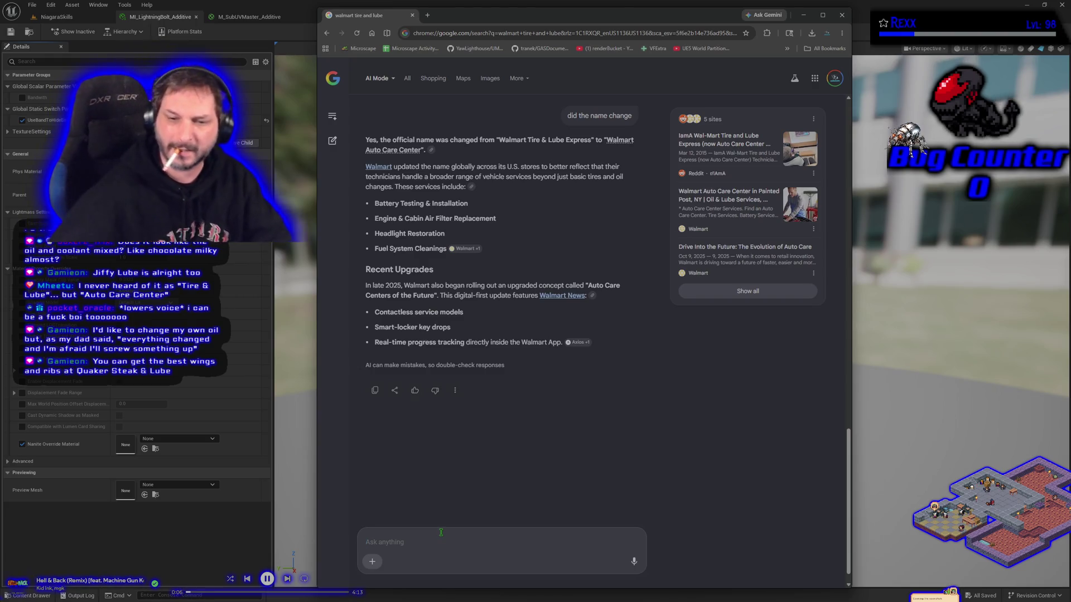
Ask 'when did the name change', then leave the browser for Unreal Engine.
text(when dik)
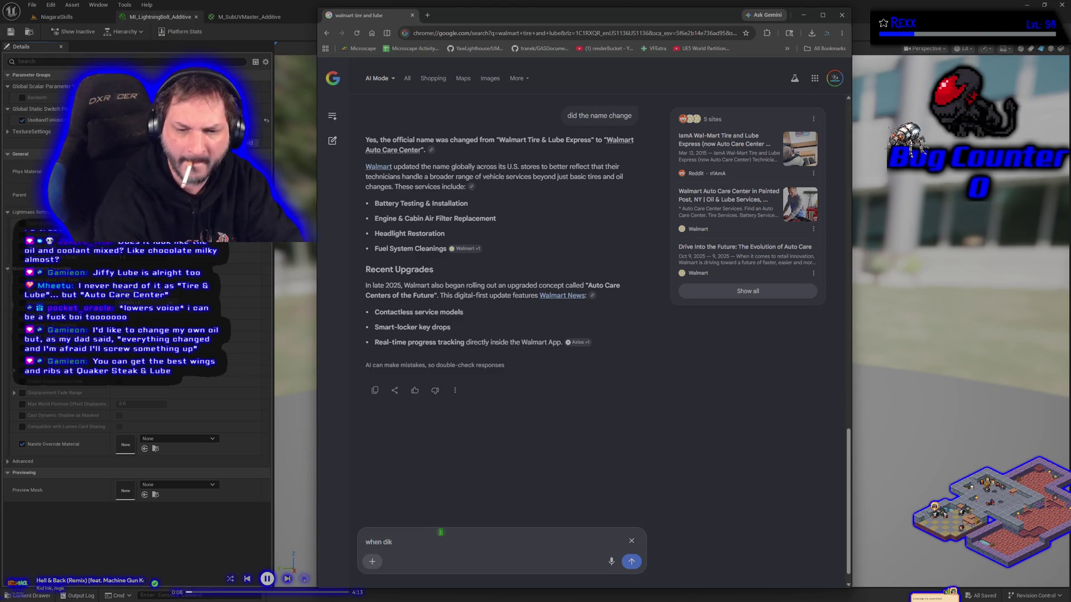
text(ange)
key(Return)
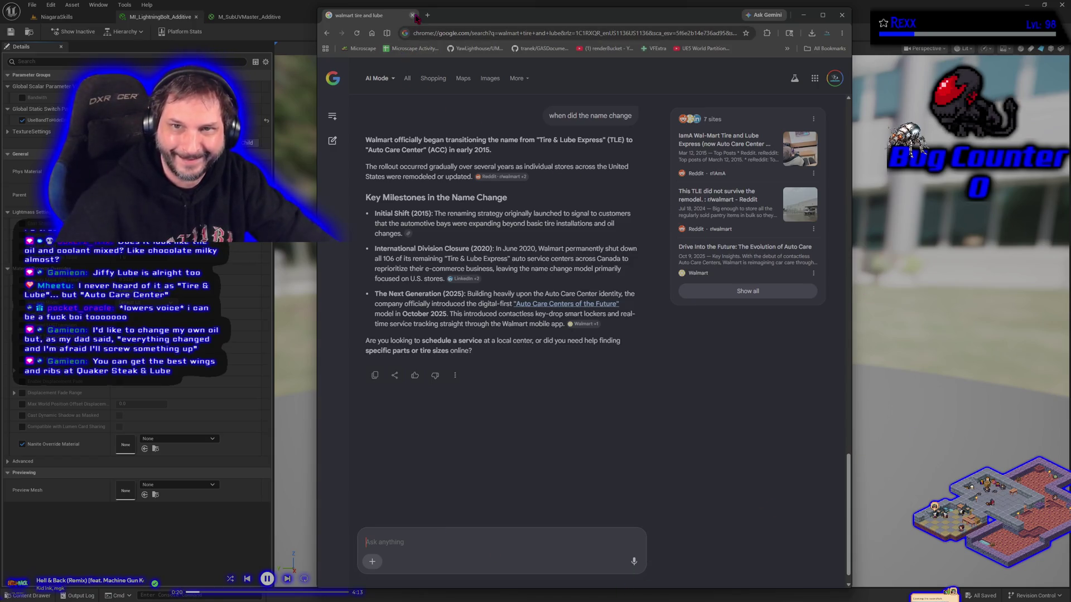
key(alt+Tab)
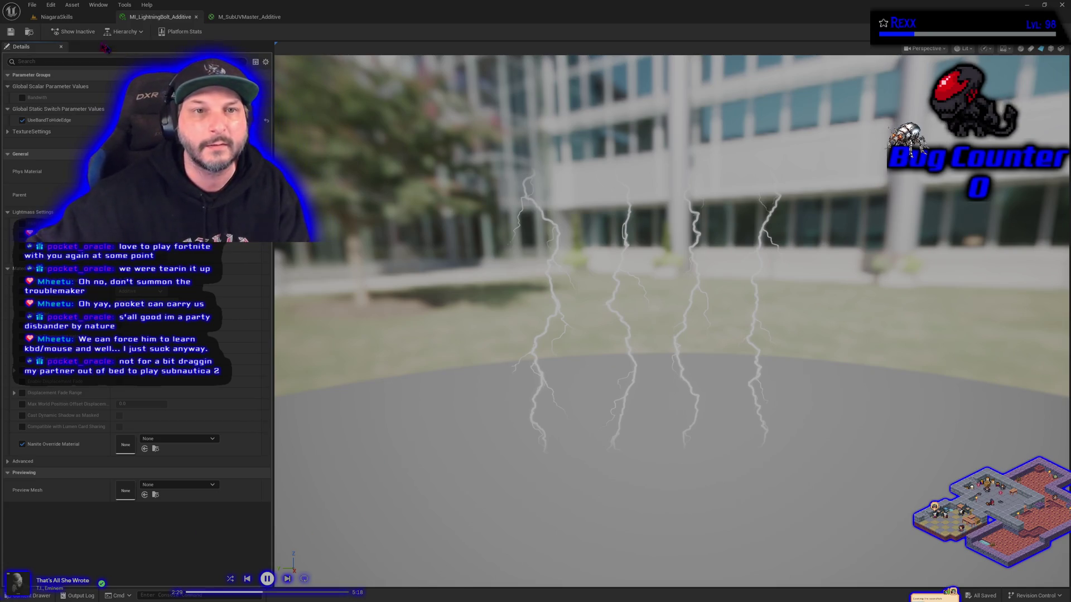
Cycle through the NiagaraSkills level, lightning bolt instance, and M_SubUVMaster_Additive editor tabs.
click(56, 17)
click(167, 18)
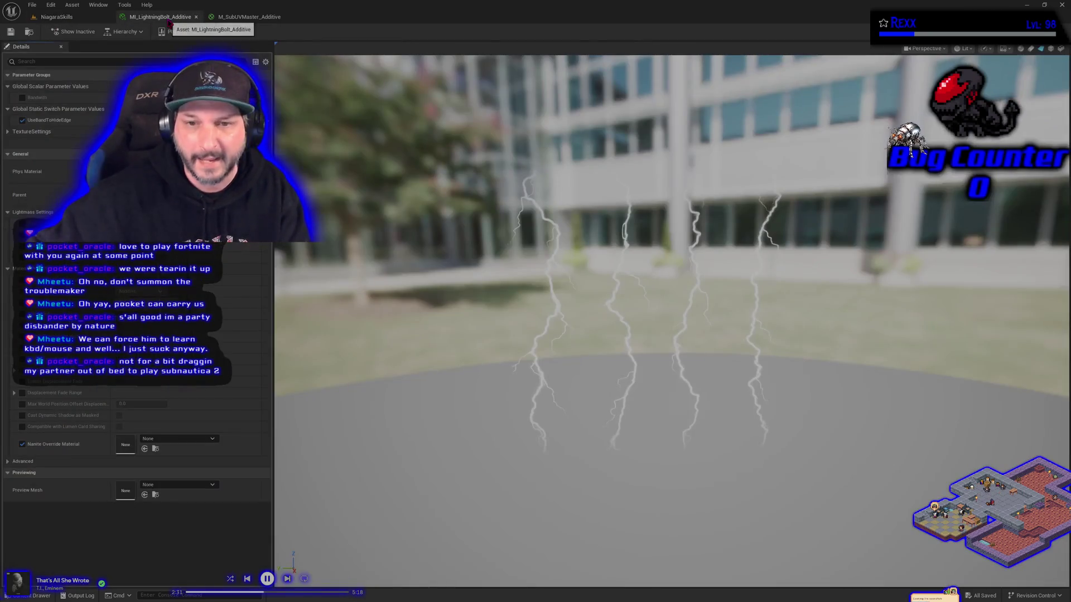
click(246, 17)
Switch to the NiagaraSkills level and orbit the camera back from the Energy Strike board.
click(89, 17)
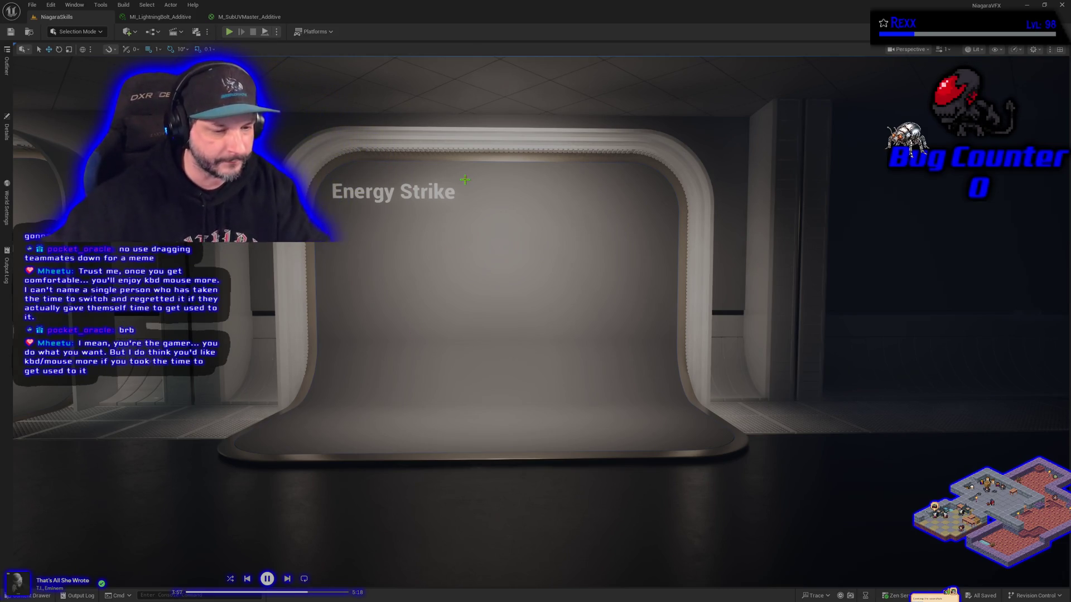
mouse_move(442, 359)
mouse_down()
mouse_move(669, 357)
mouse_move(450, 364)
mouse_up()
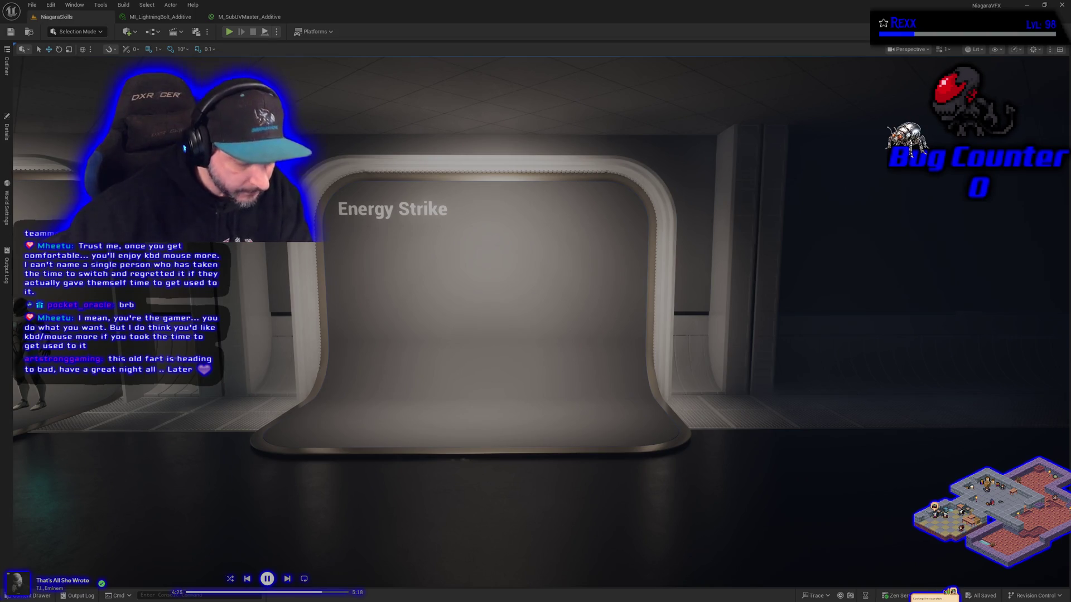
mouse_move(358, 367)
mouse_down()
mouse_move(385, 399)
mouse_move(463, 400)
mouse_move(339, 375)
mouse_up()
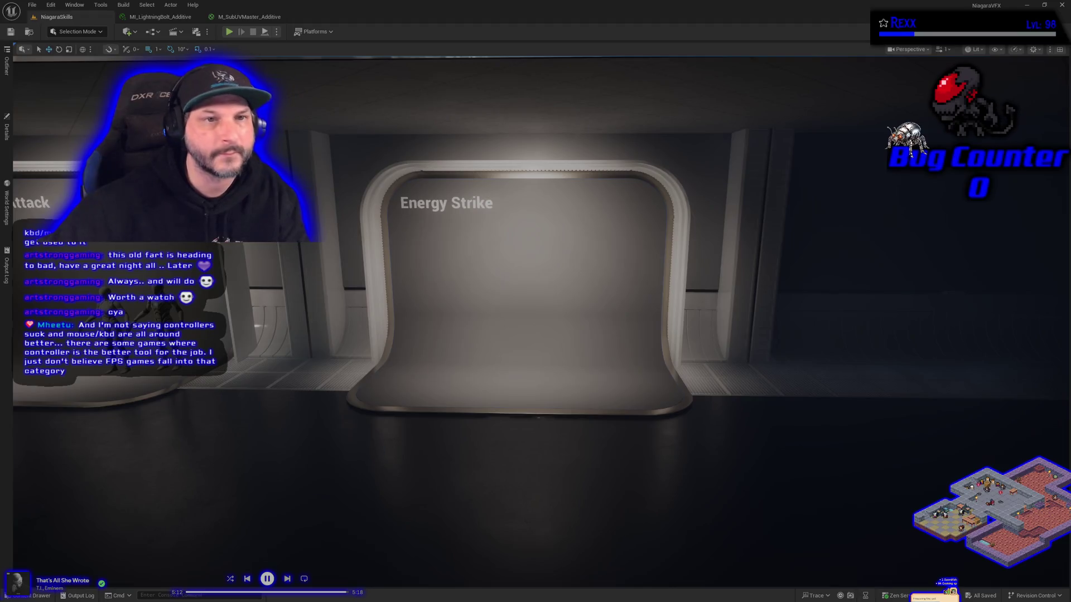
Enable Bandwith on MI_LightningBolt_Additive, save it, and open MasterMaterials in the Content Drawer.
click(254, 19)
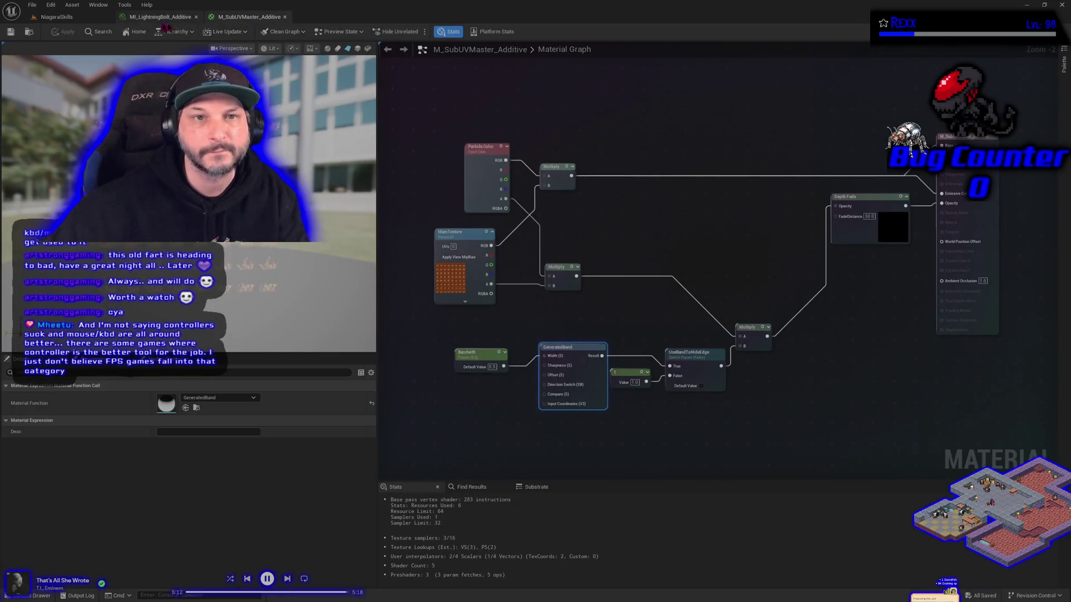
click(141, 18)
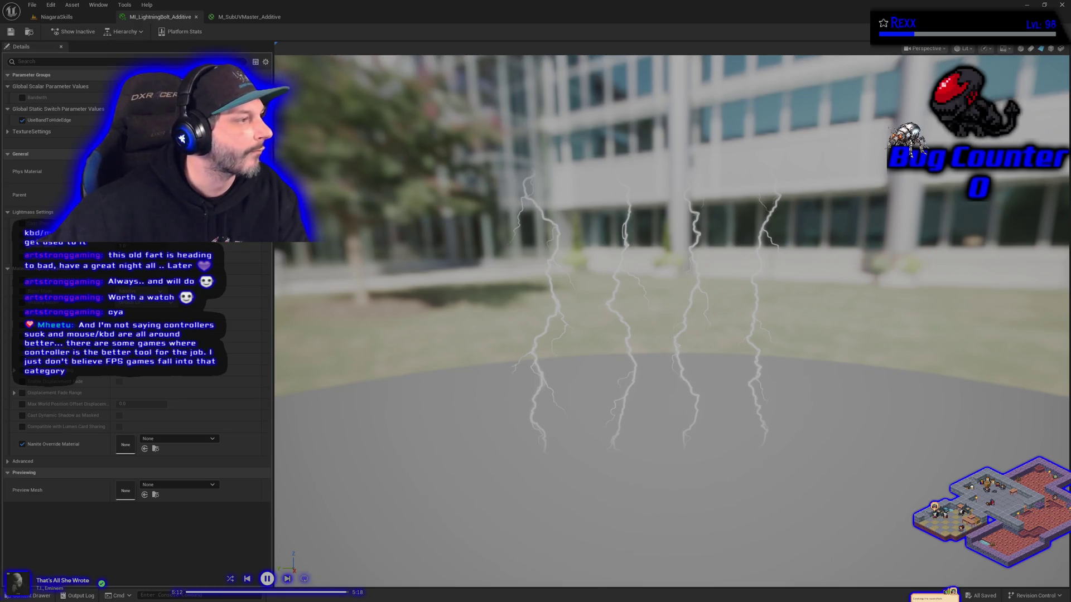
click(22, 97)
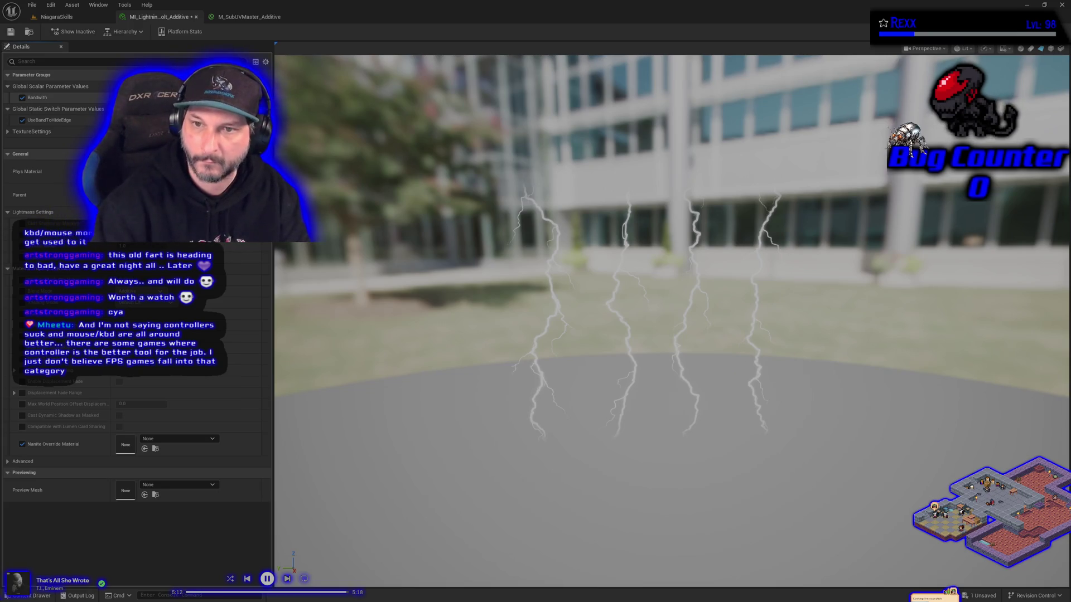
click(10, 32)
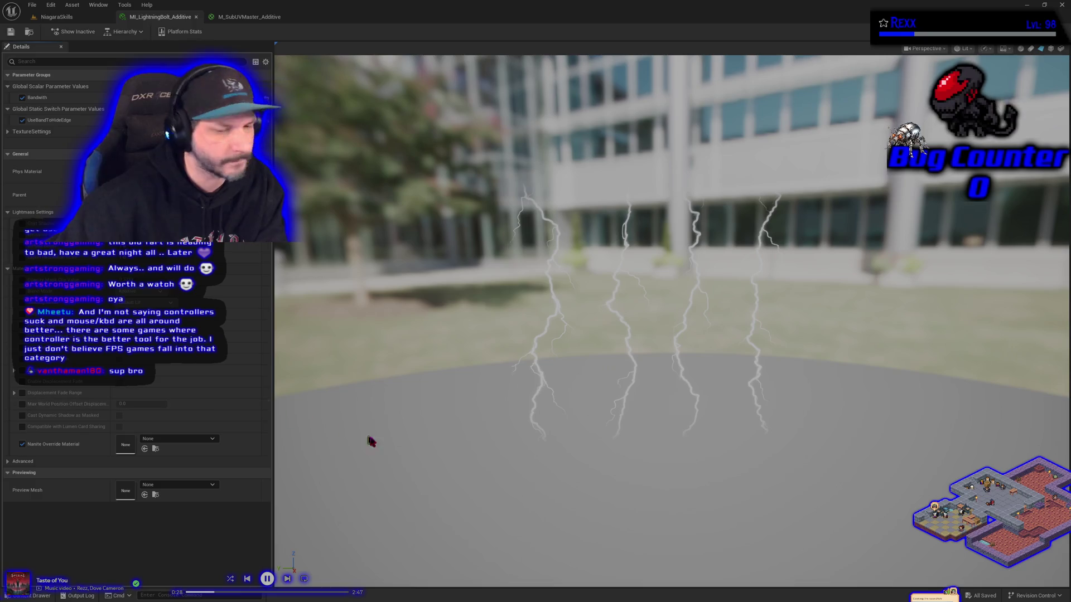
click(31, 596)
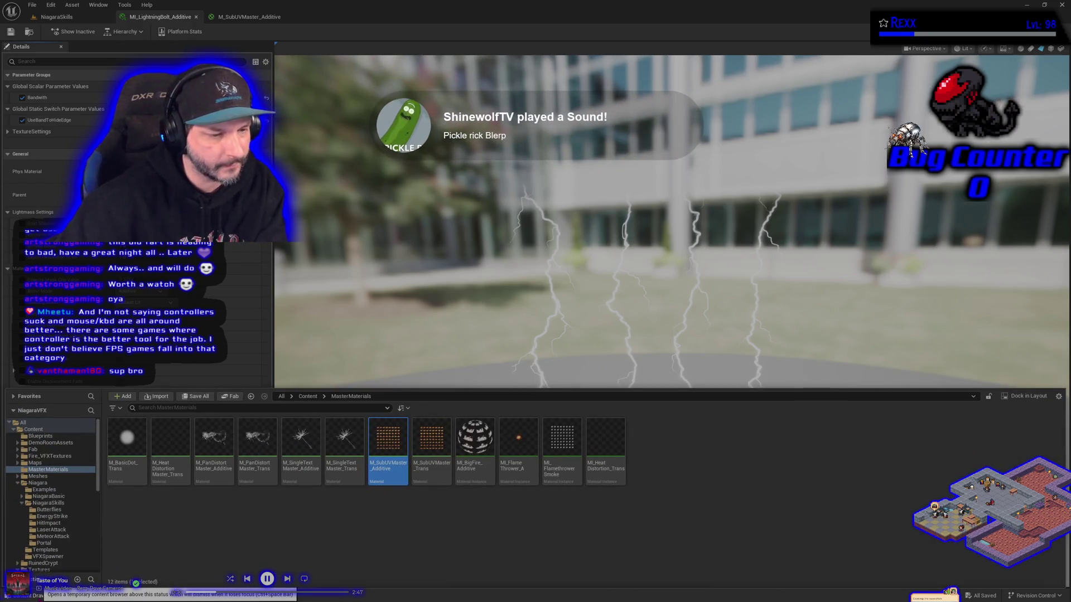
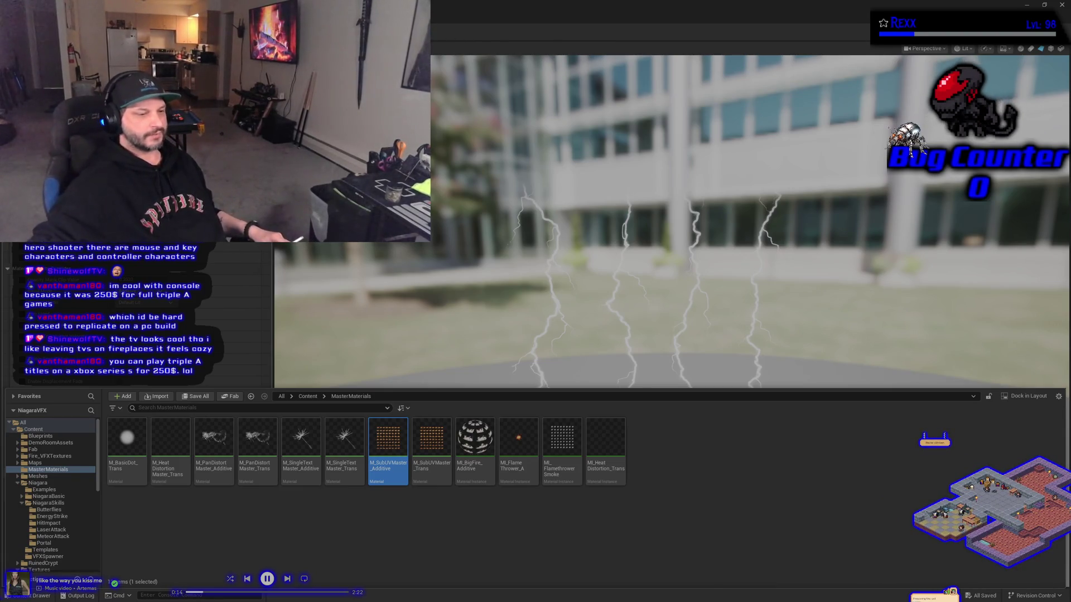
Pause the background music while the MI_LightningBolt_Additive instance is open.
key(XF86AudioPlay)
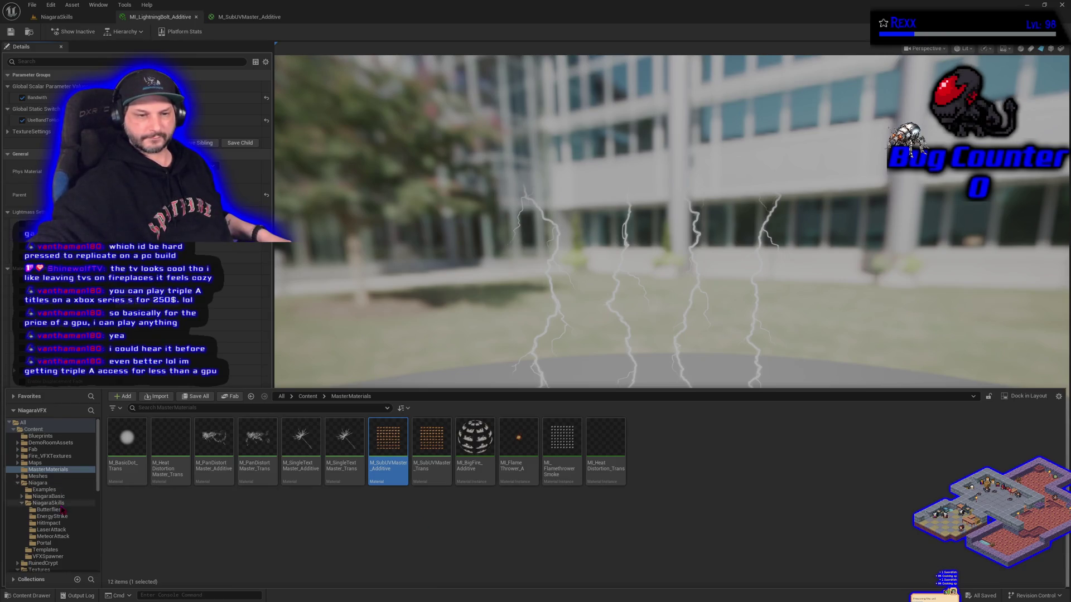
Copy MI_LaserFirePattern_Additive from LaserAttack into EnergyStrike and view that folder.
click(63, 530)
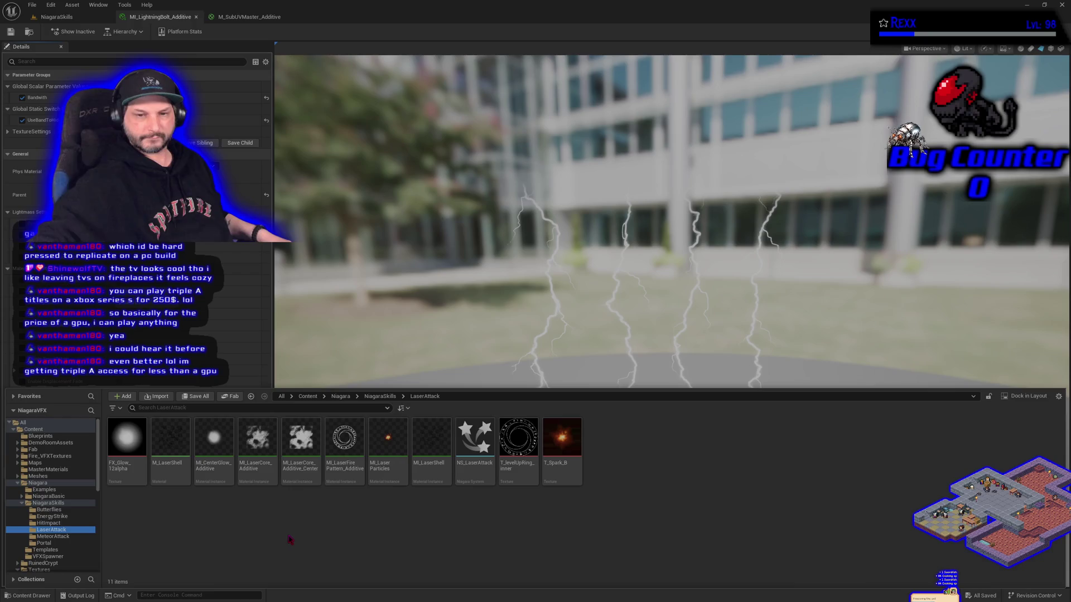
mouse_move(344, 446)
mouse_down()
mouse_move(154, 527)
mouse_move(63, 519)
mouse_up()
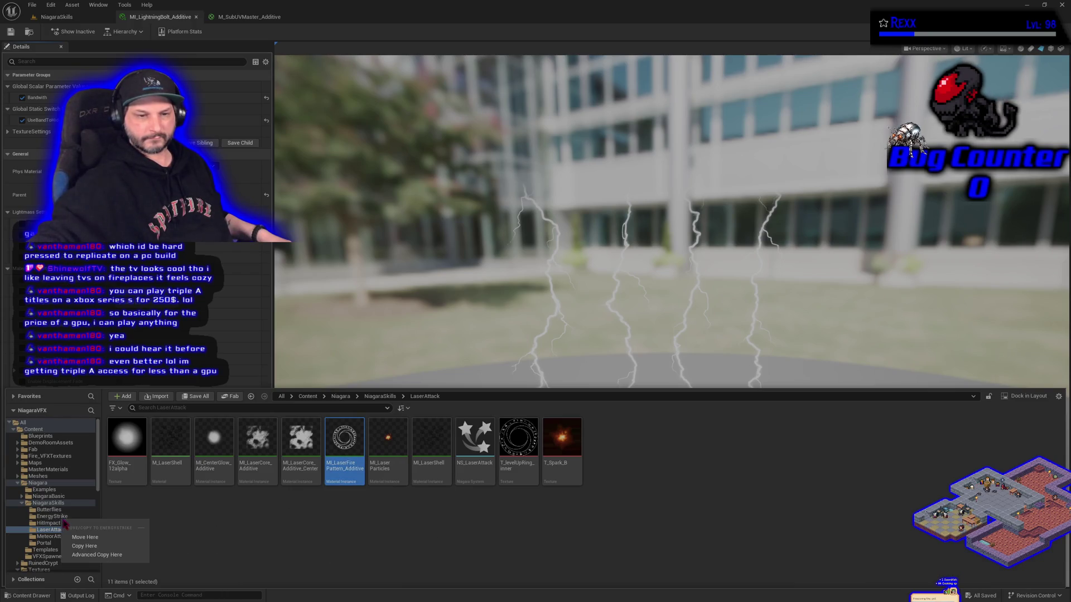
click(84, 546)
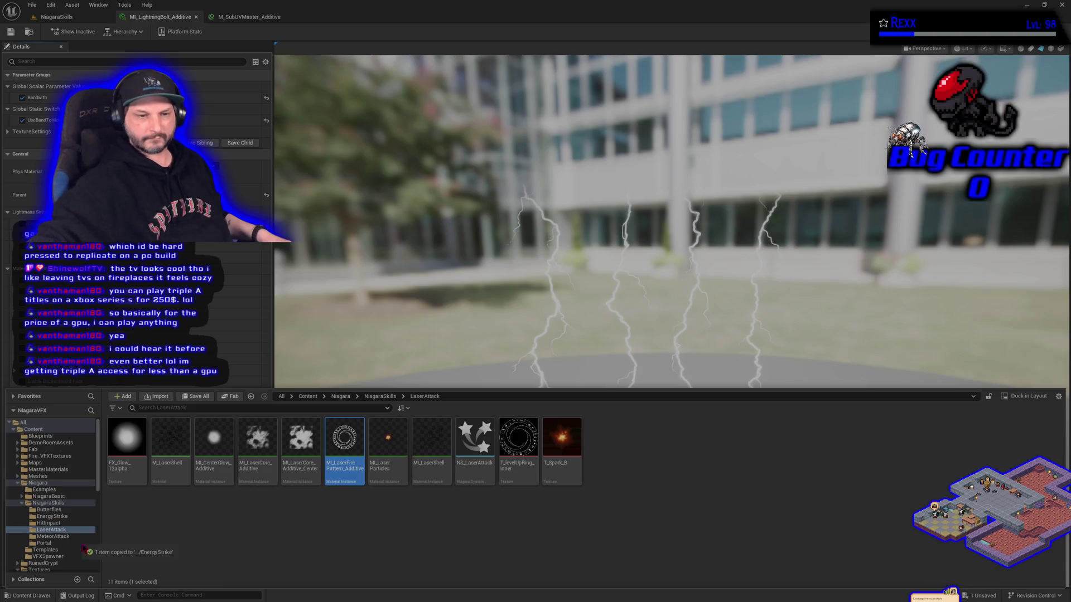
click(62, 517)
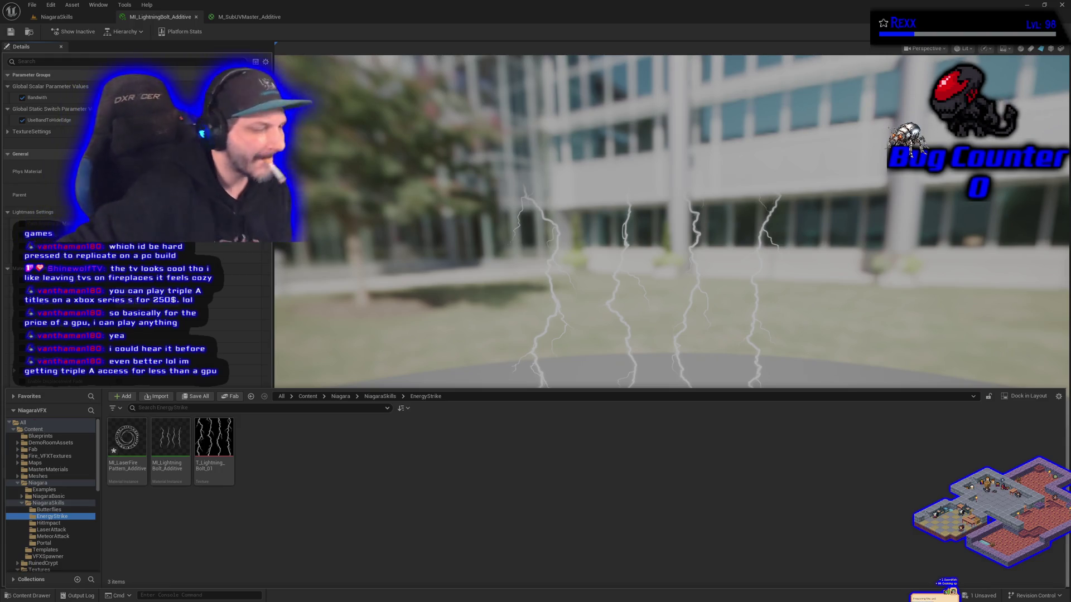
Rename the copied material to MI_EnergyStrikeGroundPattern, then deselect it.
click(118, 466)
key(F2)
key(End)
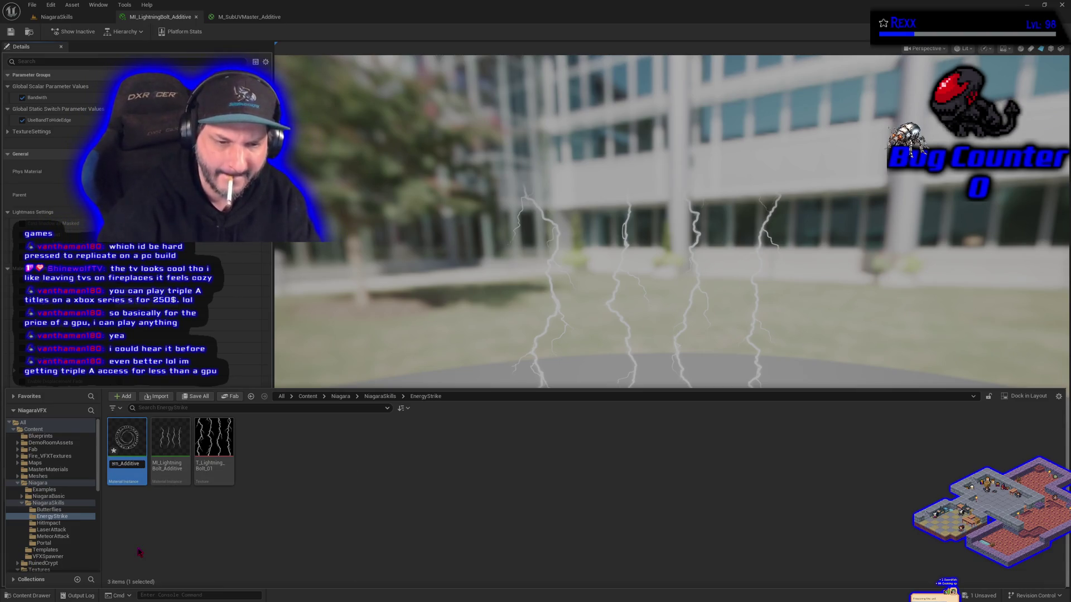
key(ctrl+a)
text(M)
text(ner)
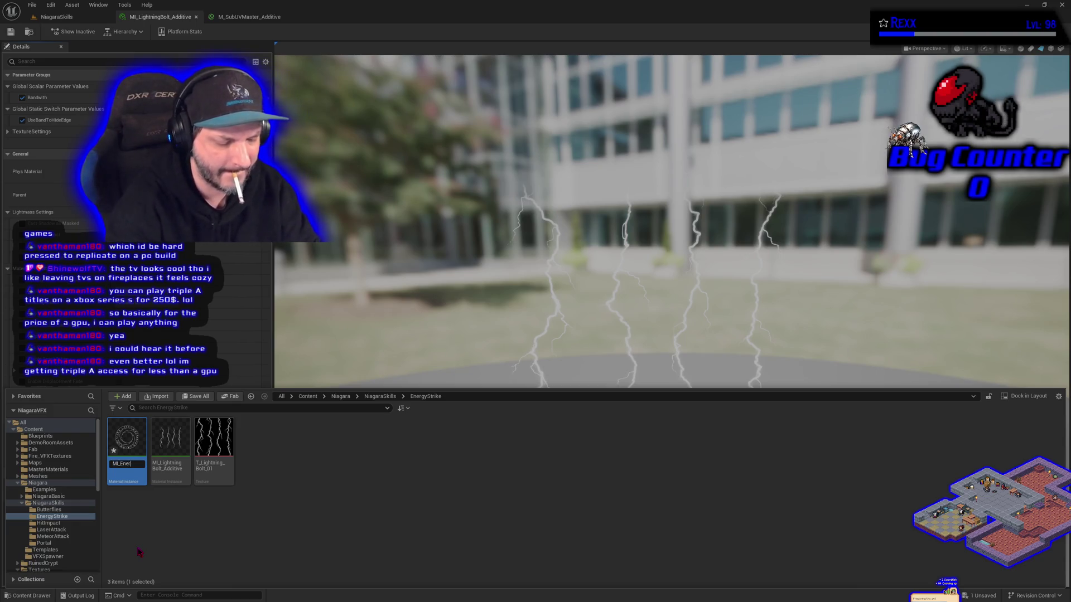
text(StrikeG)
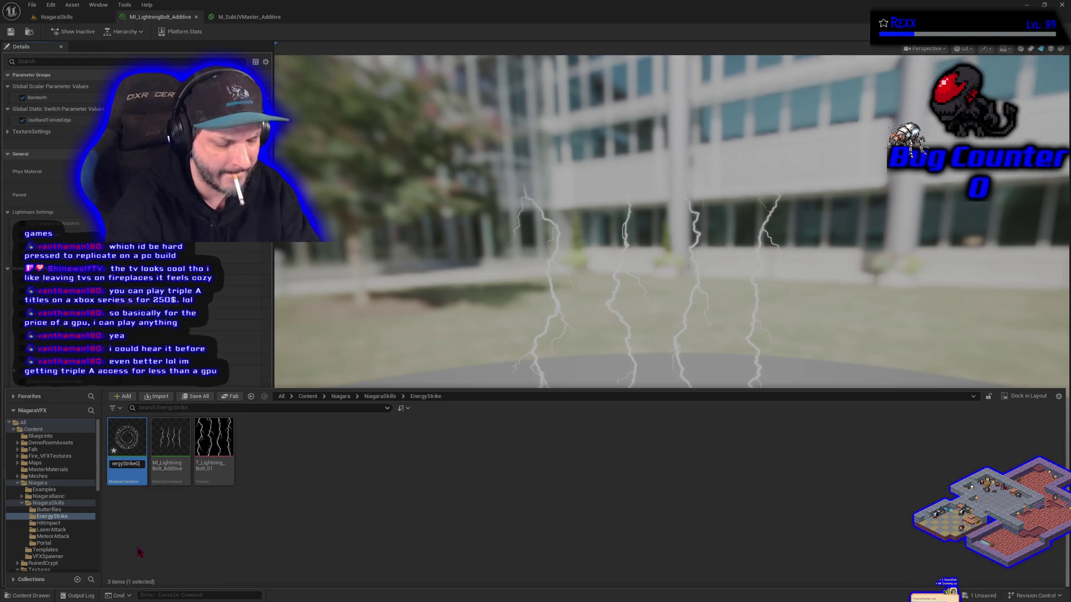
text(roundPattern)
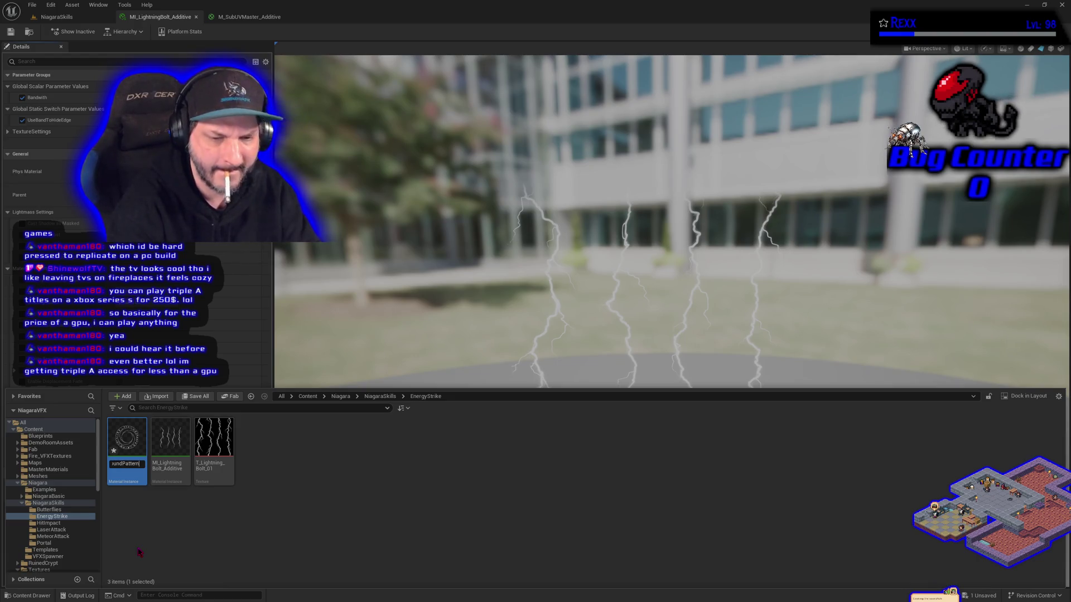
key(Return)
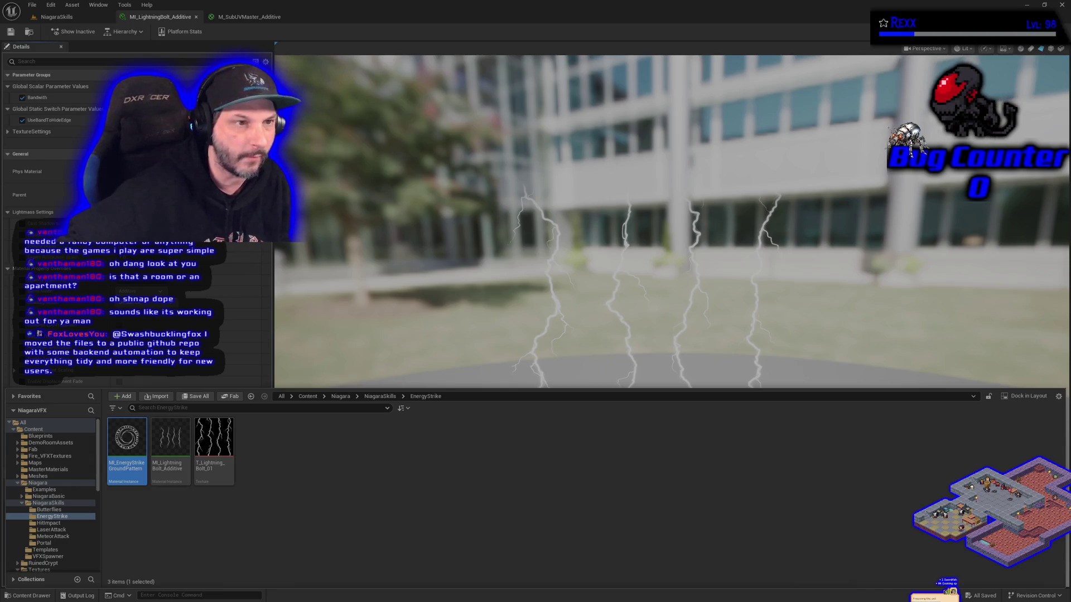
click(477, 559)
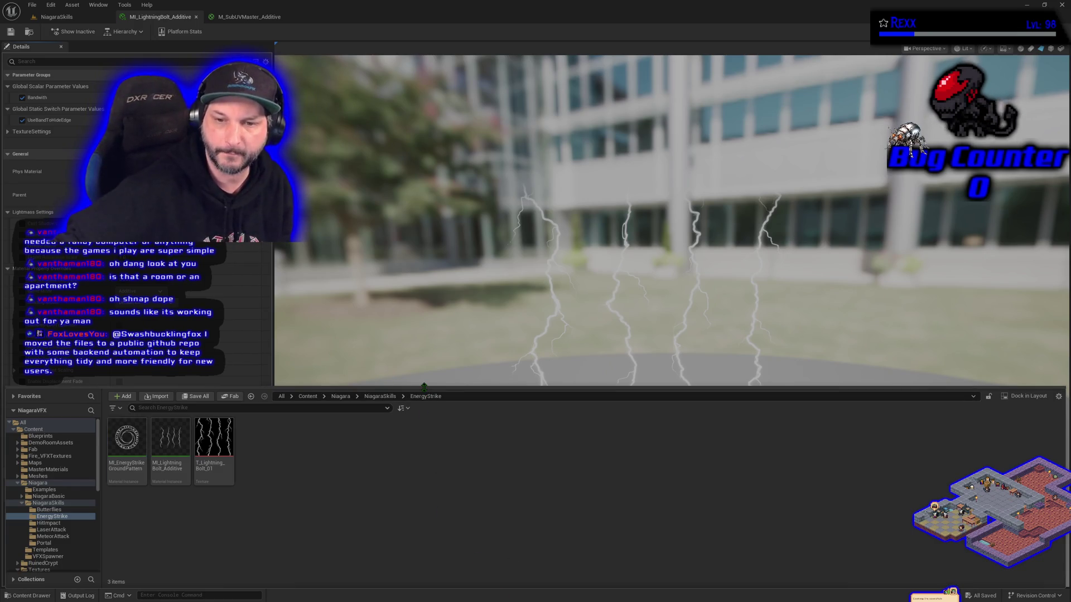
Resize the Content Drawer so the material preview area is taller.
drag(423, 389, 424, 424)
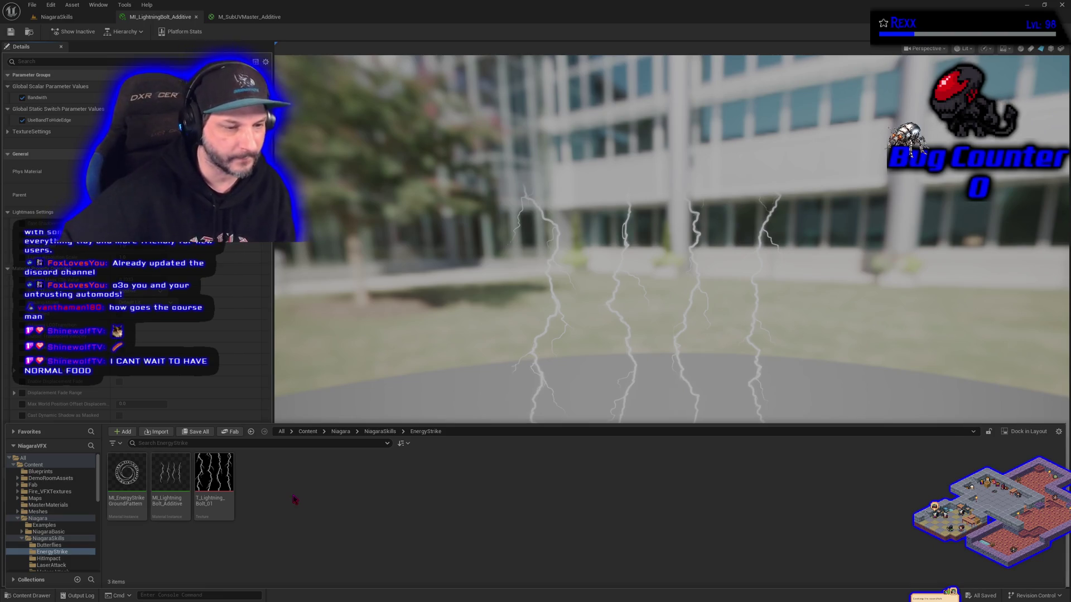
Return to the NiagaraSkills level tab and list its actors.
click(57, 16)
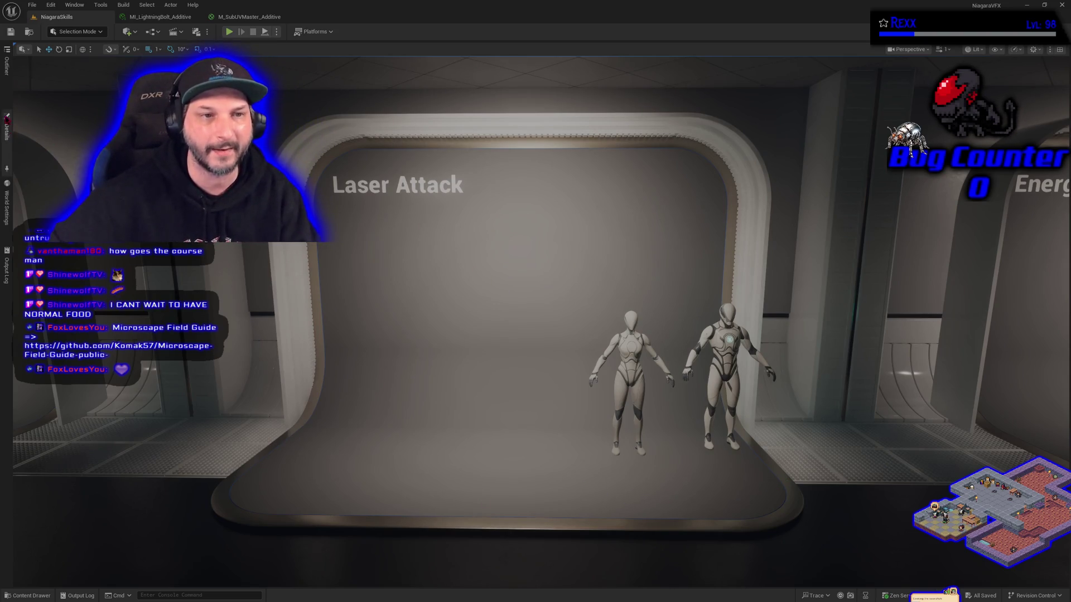
click(6, 79)
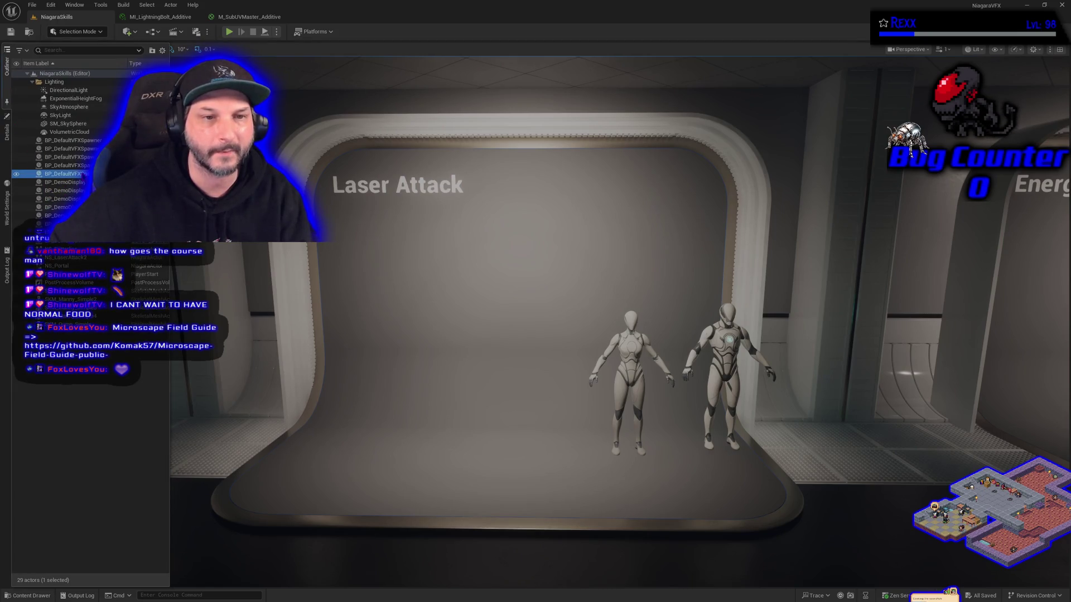
Review BP_DefaultVFXSpawner5's Details, then turn the view toward the Meteor Attack alcove.
click(7, 132)
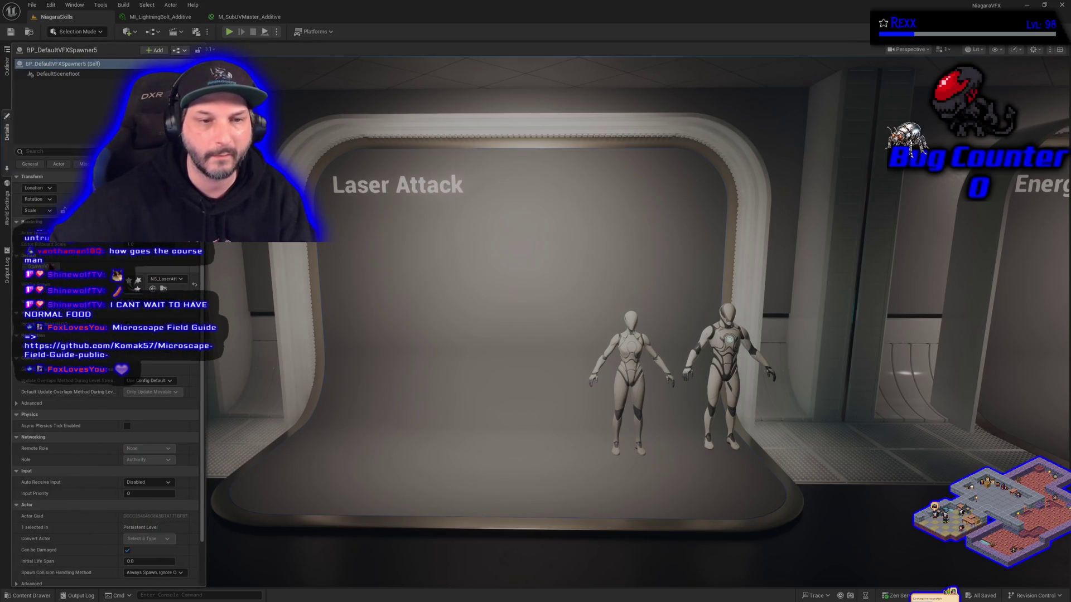
scroll(536, 312, up, 3)
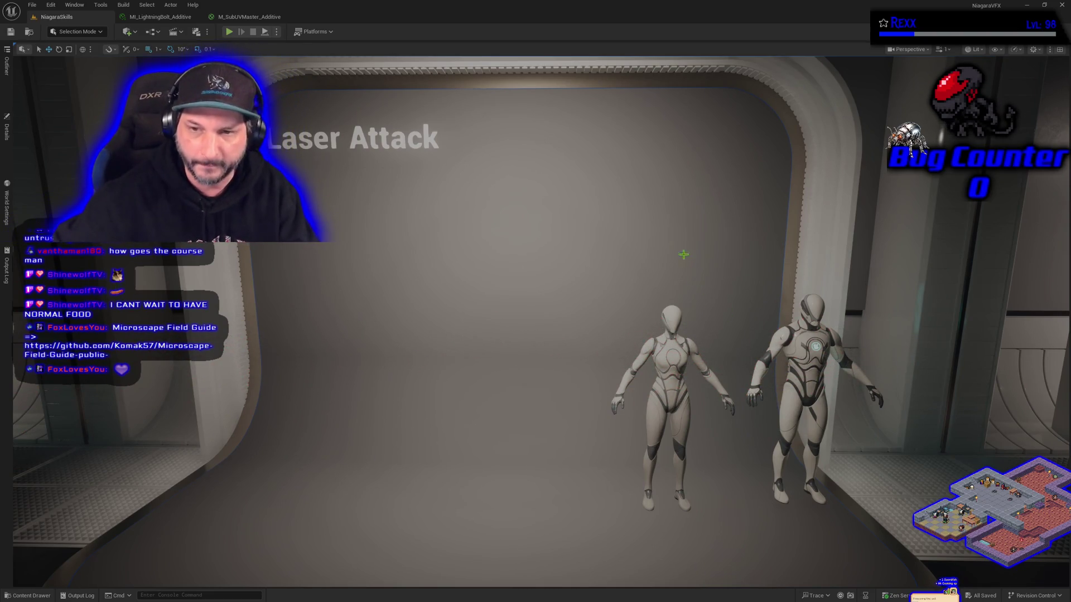
scroll(525, 315, down, 5)
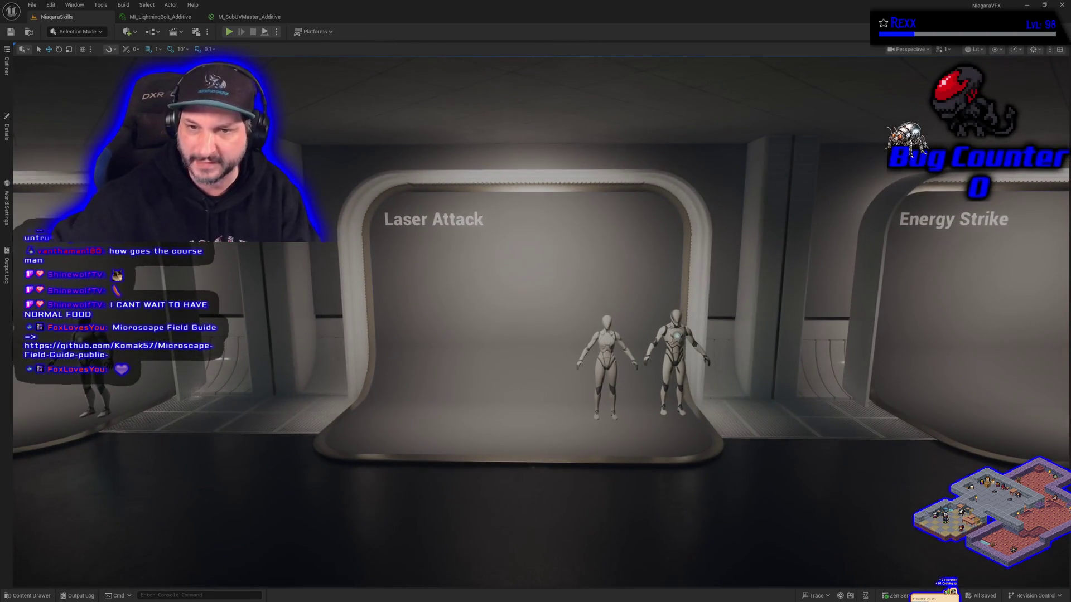
mouse_move(524, 315)
mouse_down()
mouse_move(614, 315)
mouse_move(524, 315)
mouse_up()
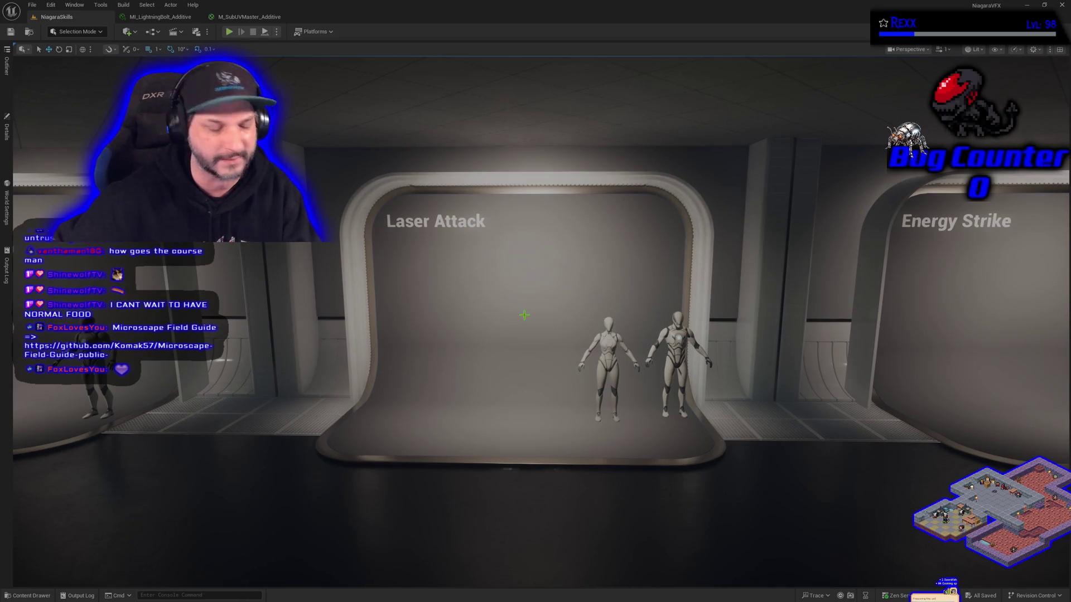
drag(532, 312, 463, 311)
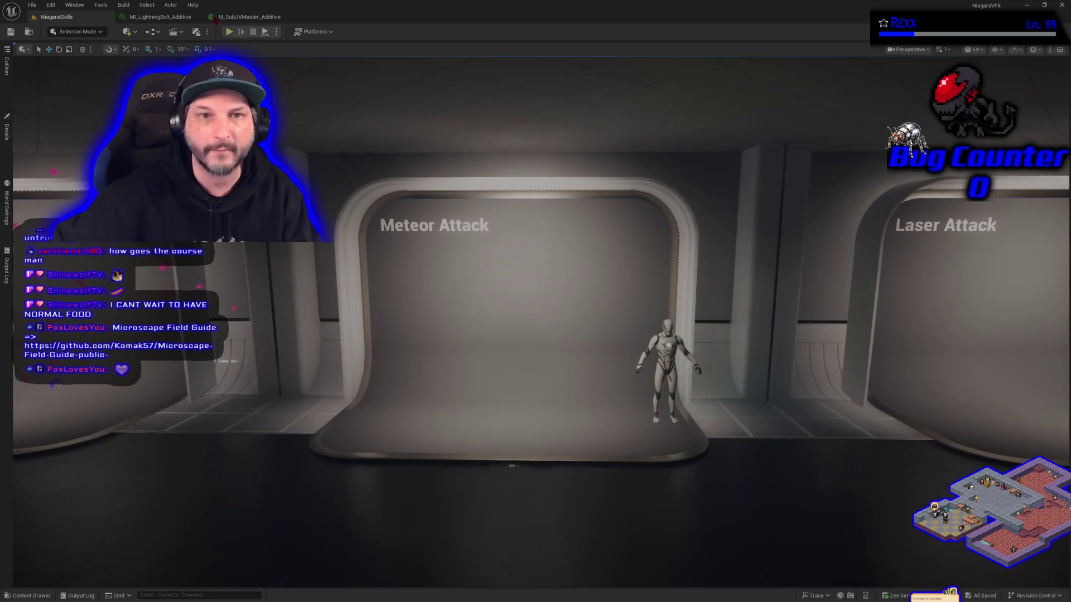
Play the level and walk up to the Portal and Hit Impact effects.
key(alt+p)
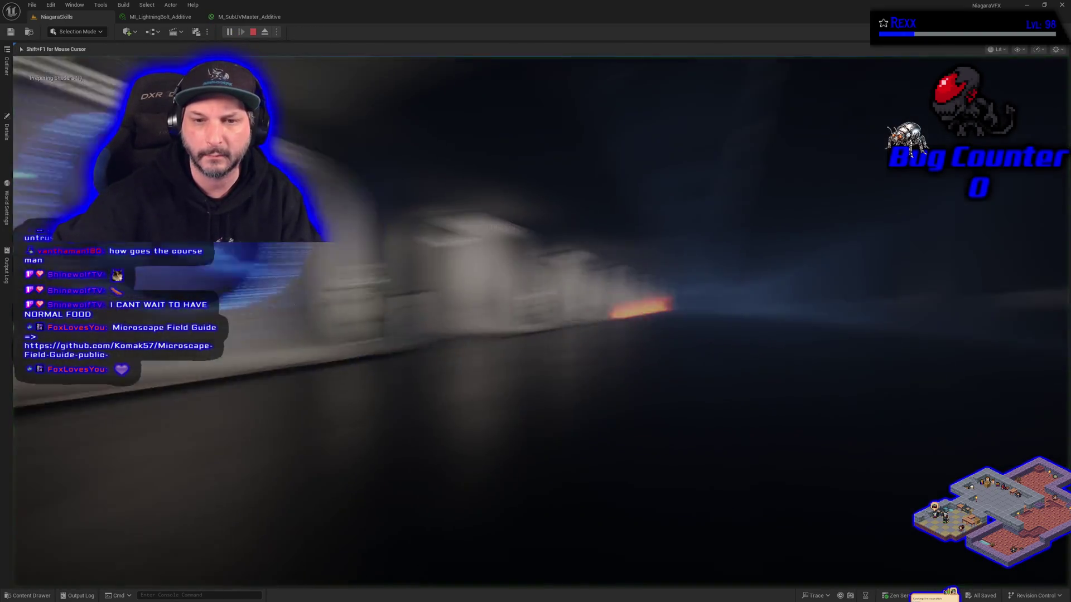
key(w)
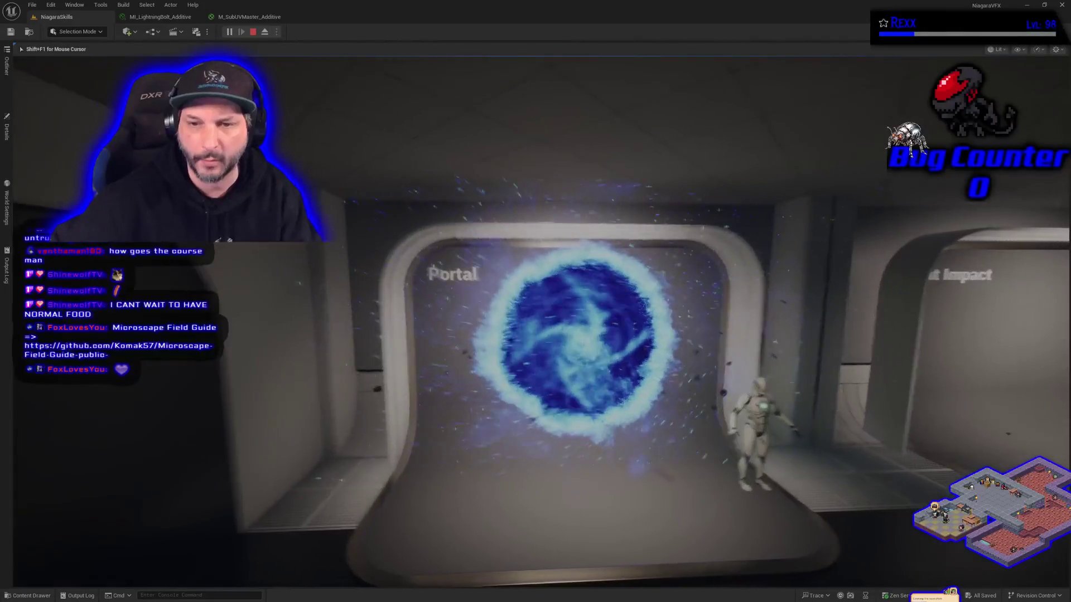
key(w)
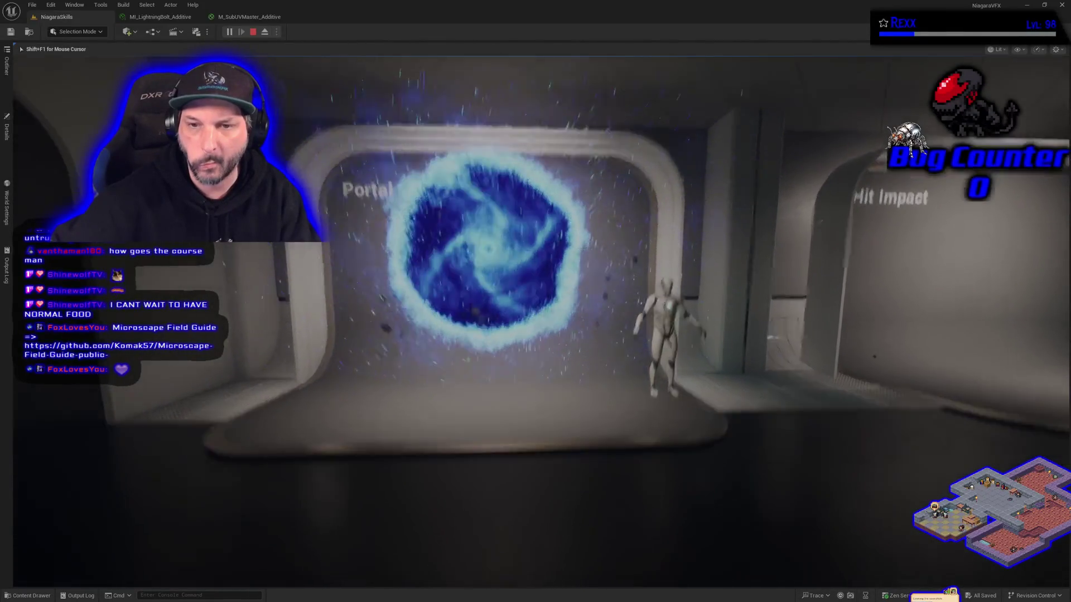
key(w)
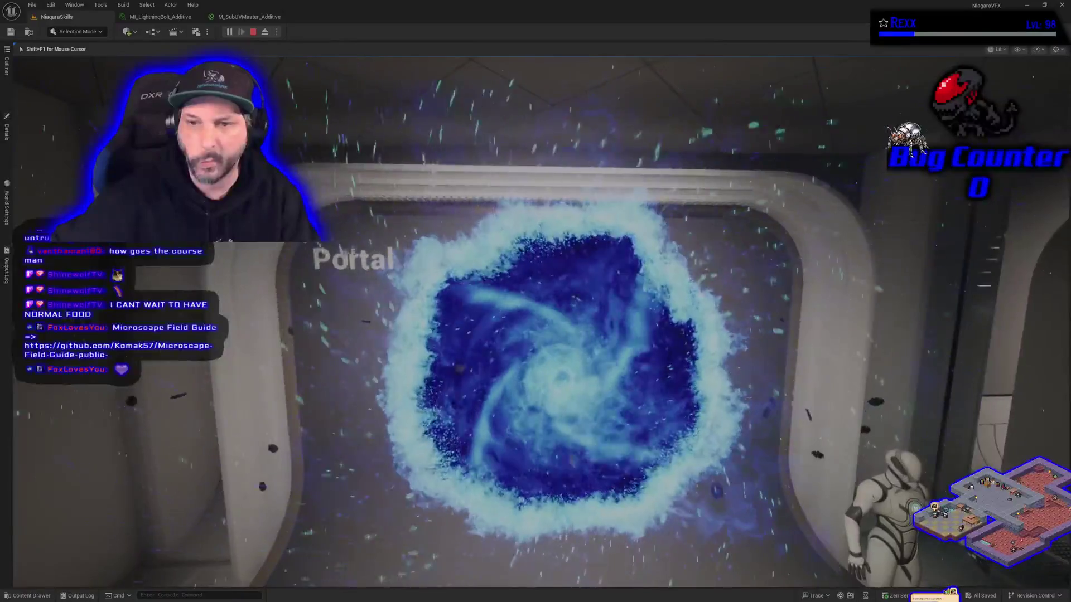
key(w)
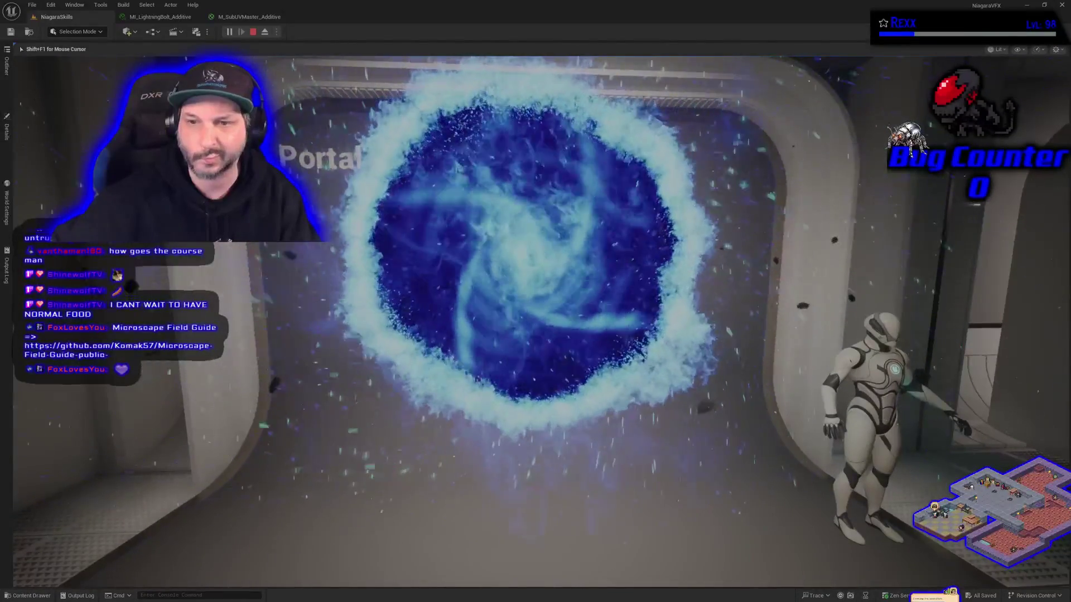
key(s)
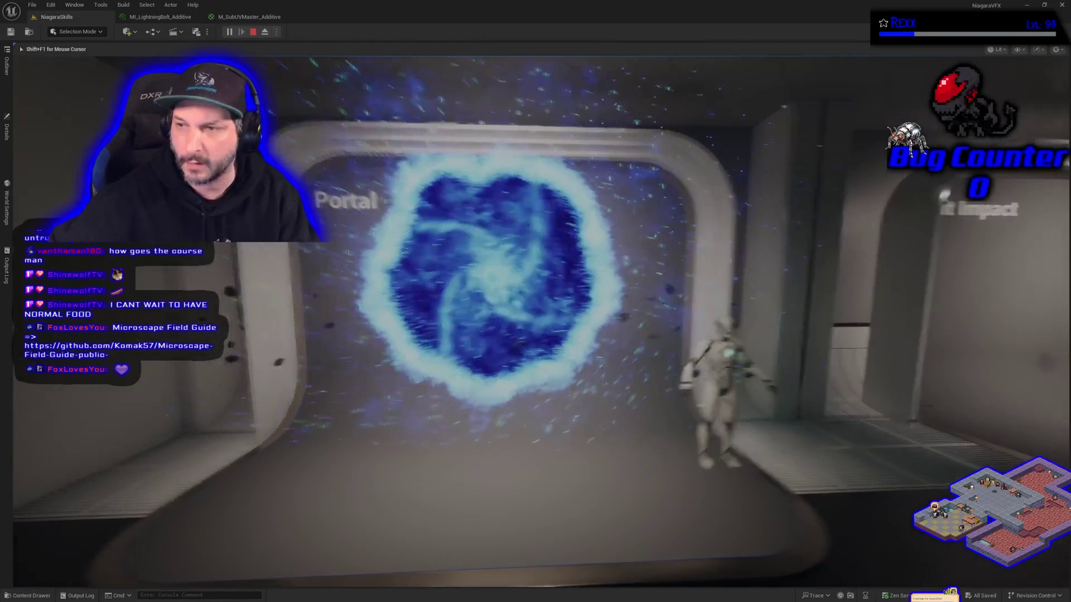
mouse_move(535, 302)
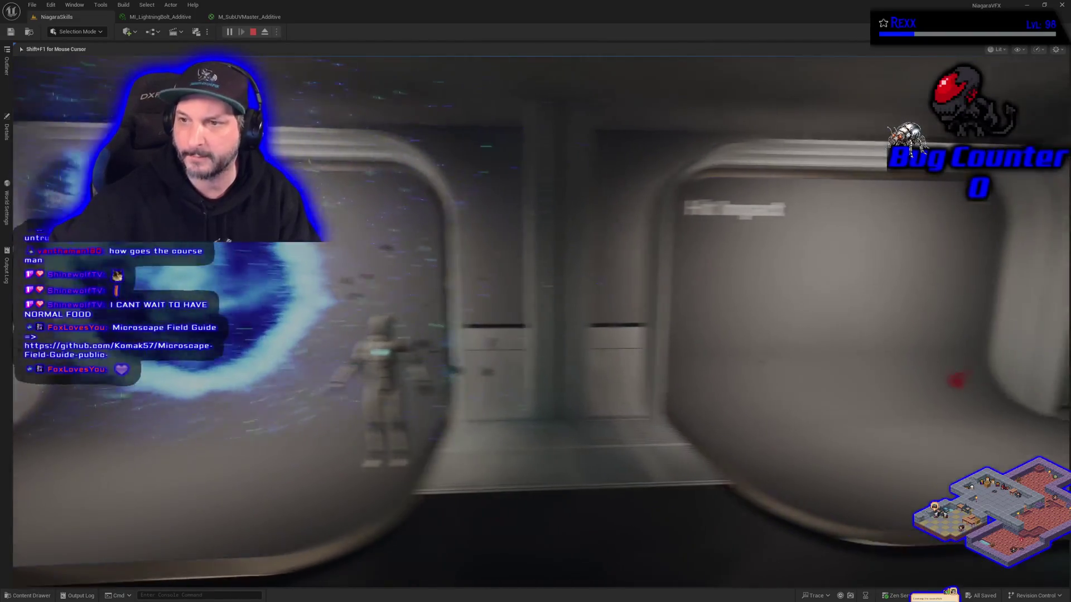
key(w)
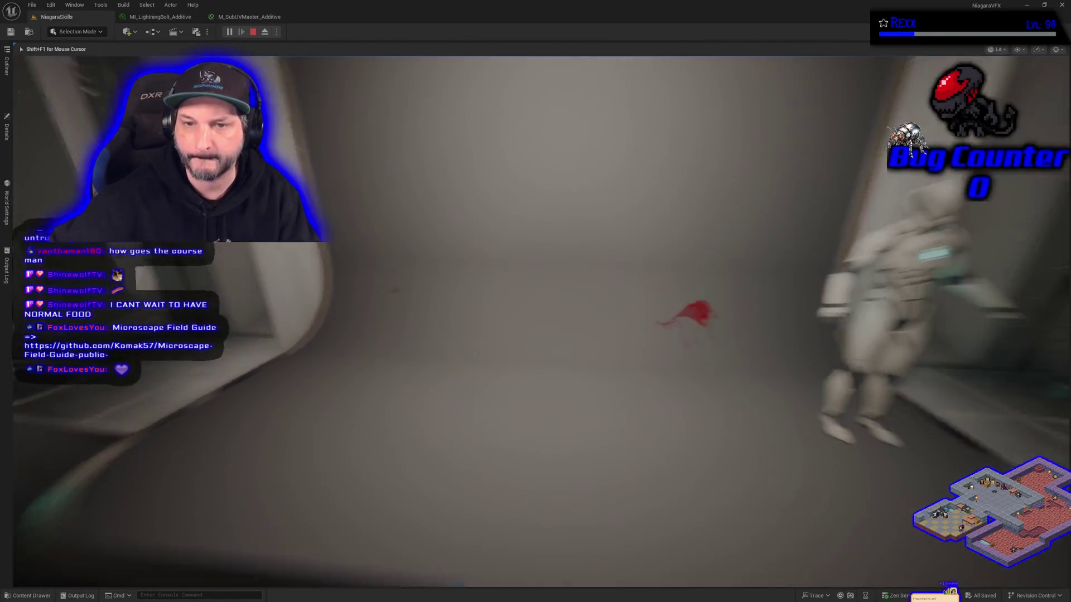
key(s)
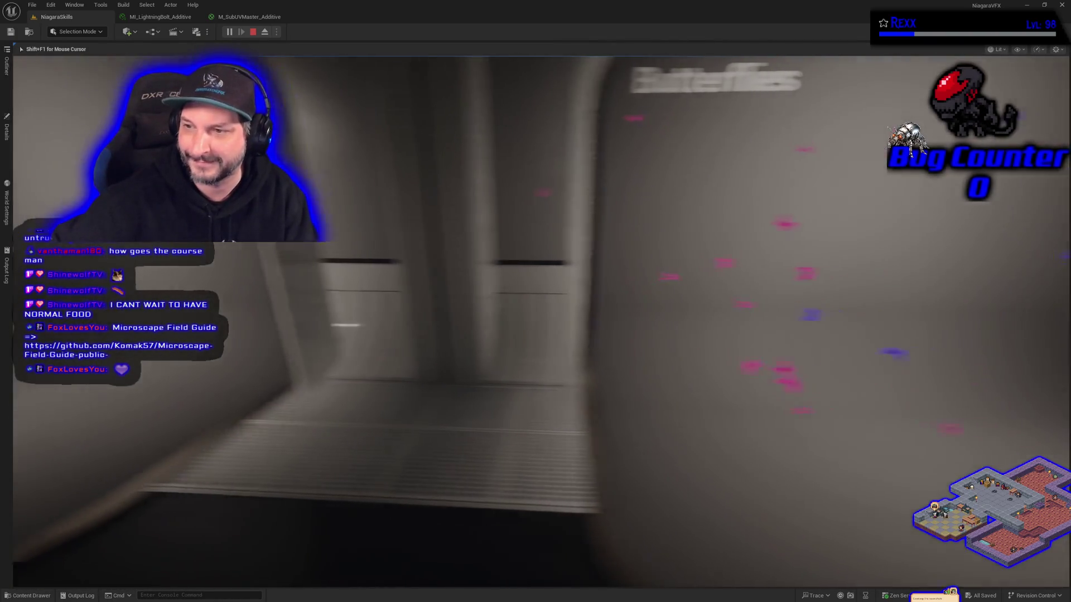
Visit the Butterflies and Laser Attack platforms, then stop play-in-editor.
key(w)
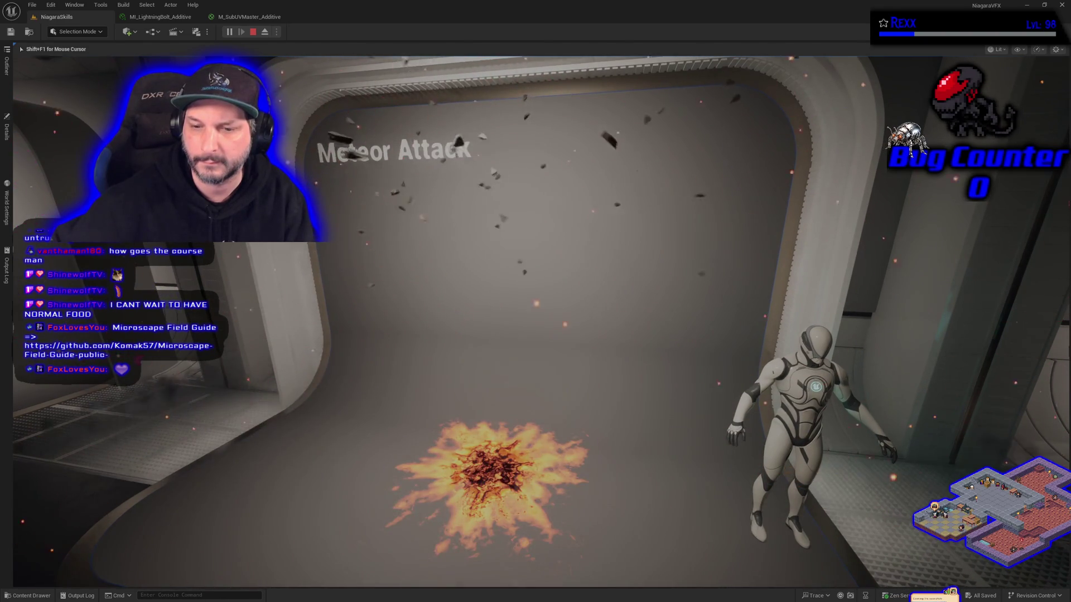
key(w)
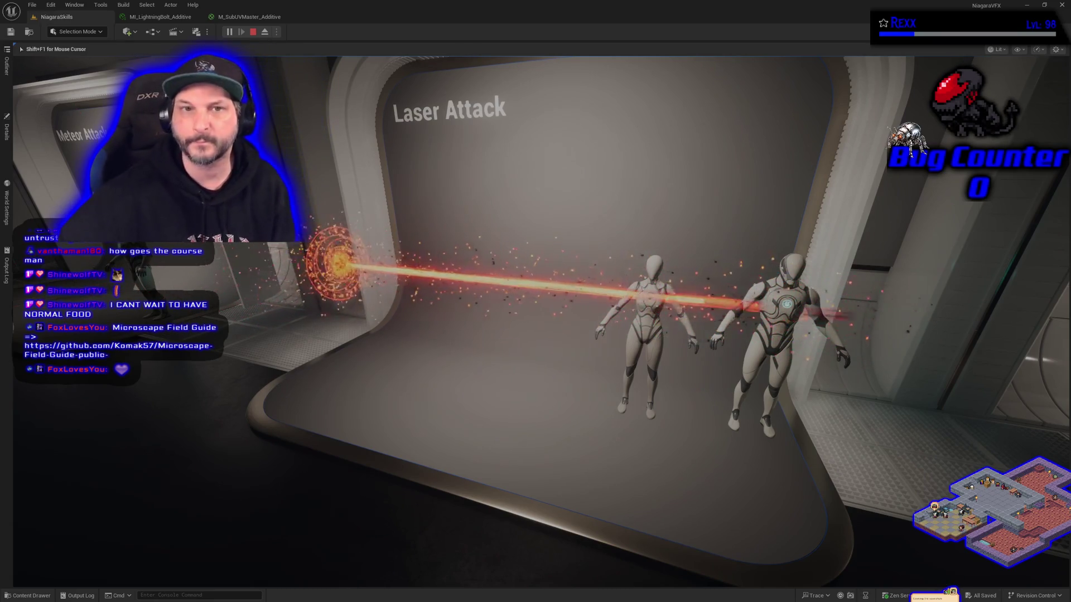
key(Escape)
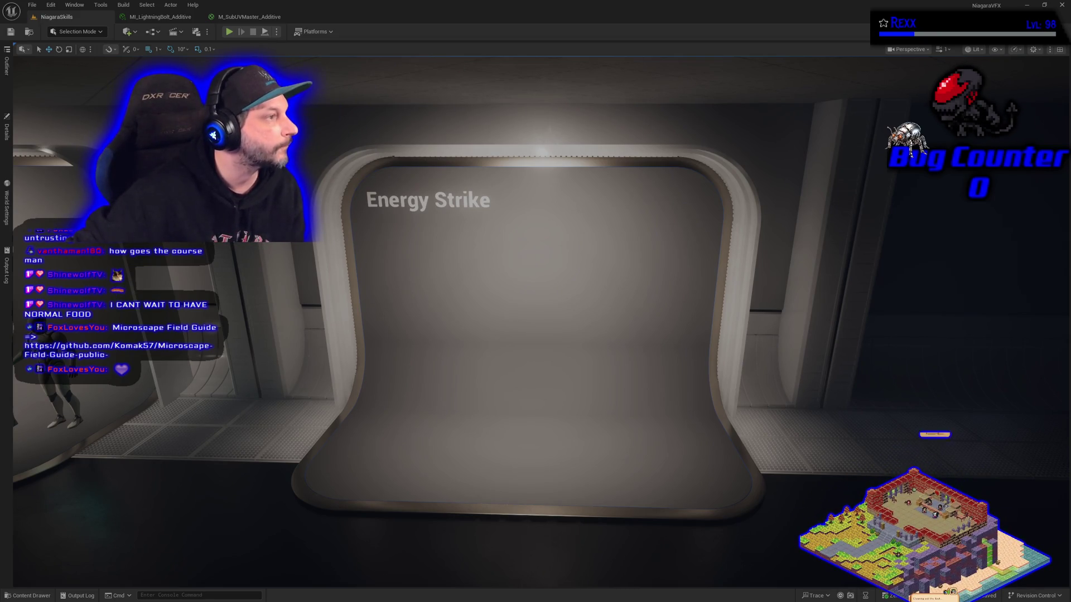
key(alt+Tab)
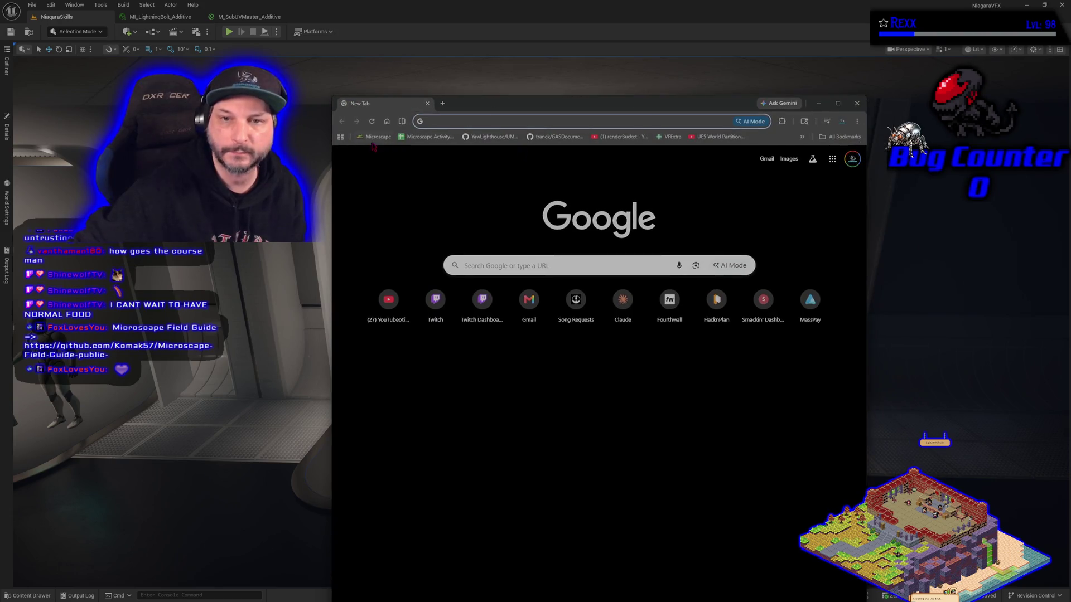
Open the Microscape site's streams list and watch two players' streams.
click(375, 136)
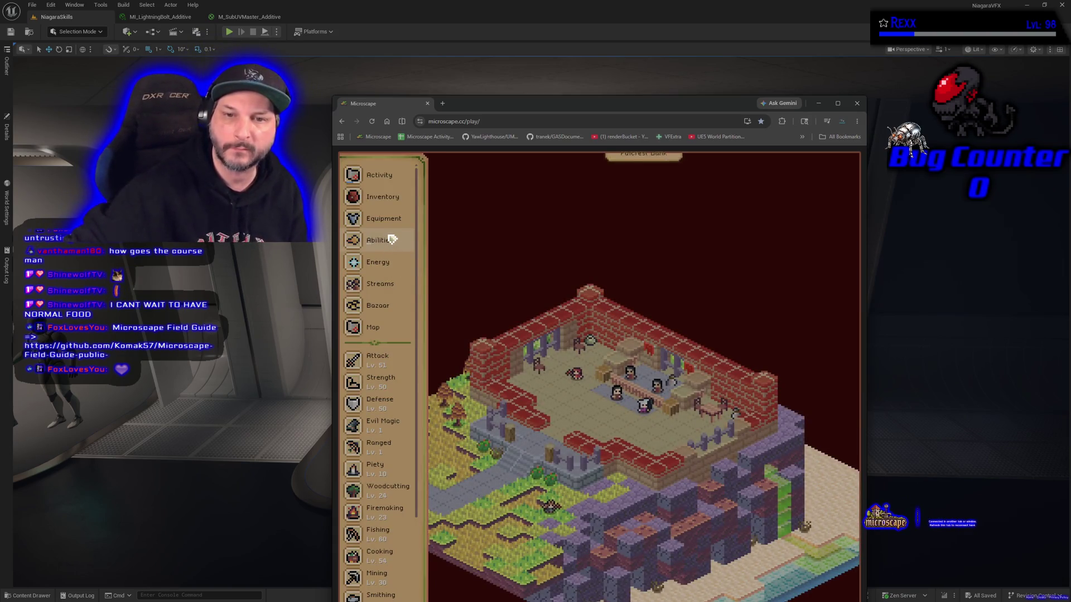
scroll(394, 262, down, 3)
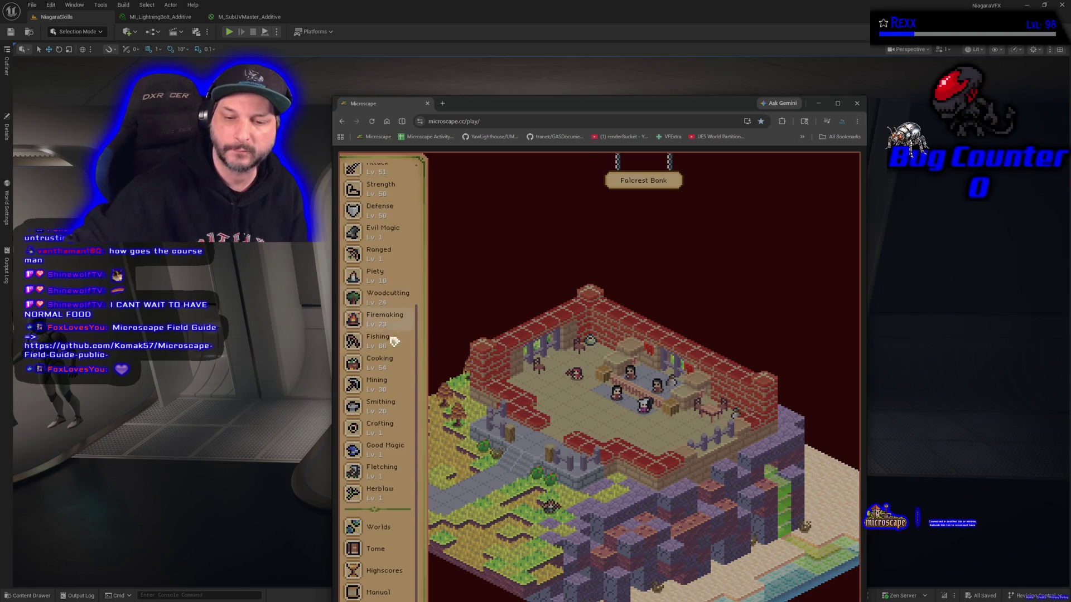
scroll(399, 446, up, 3)
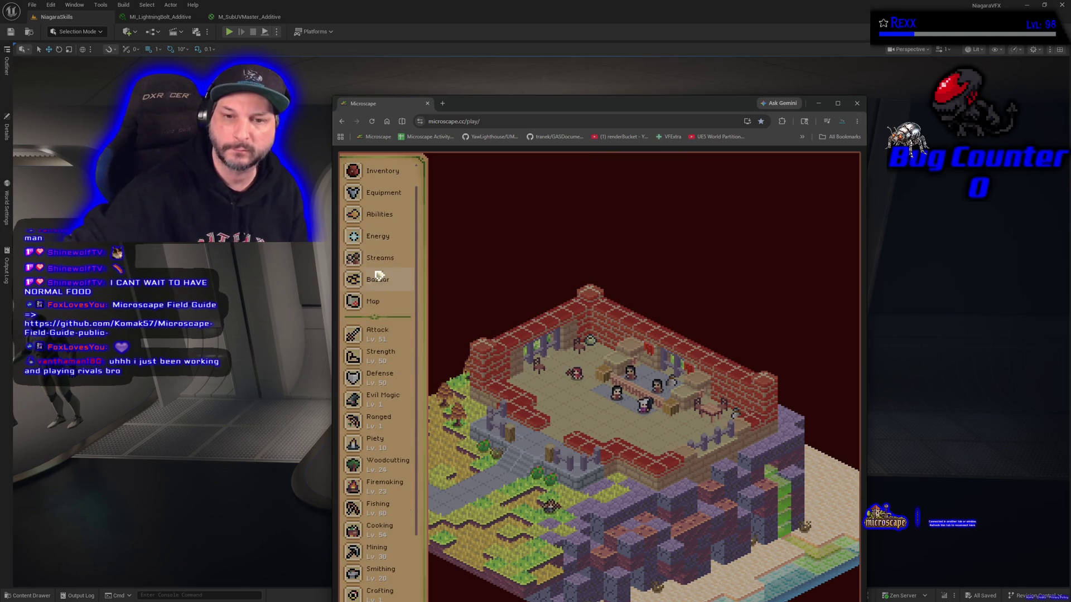
click(379, 258)
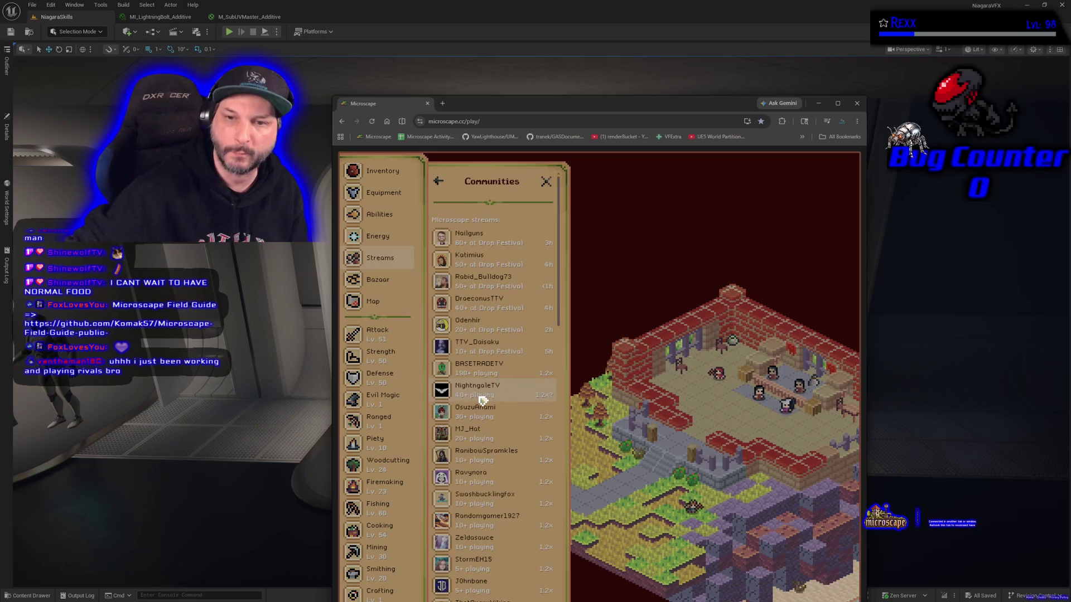
click(481, 454)
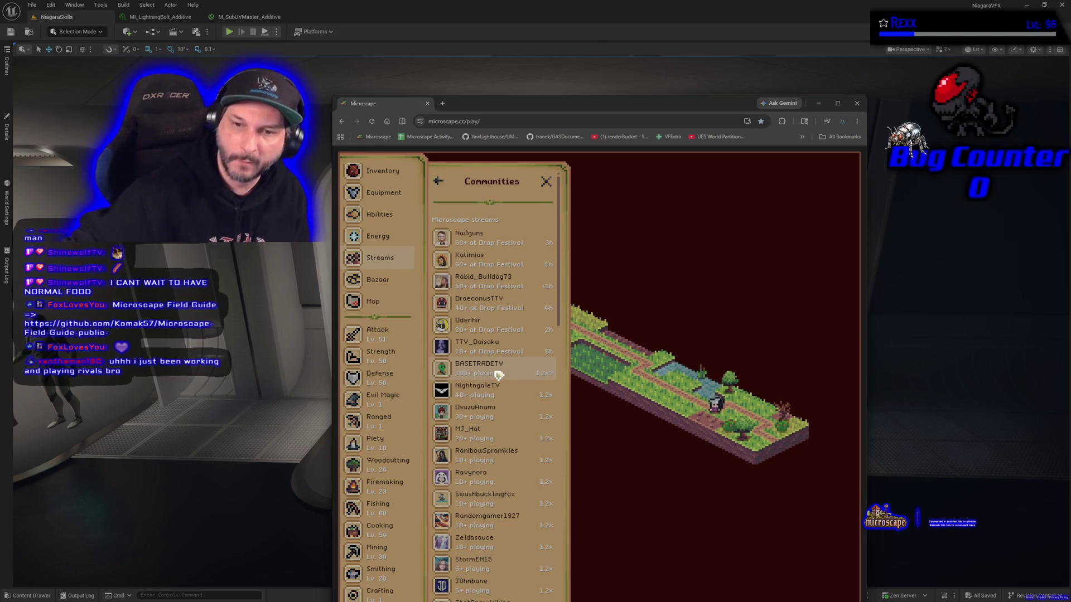
click(498, 375)
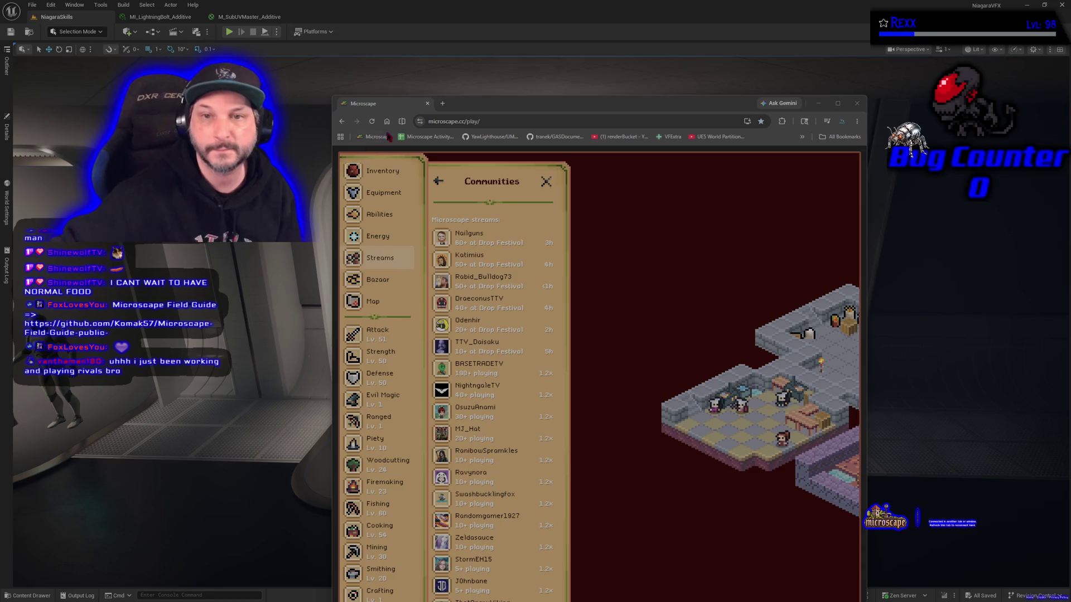
key(alt+Tab)
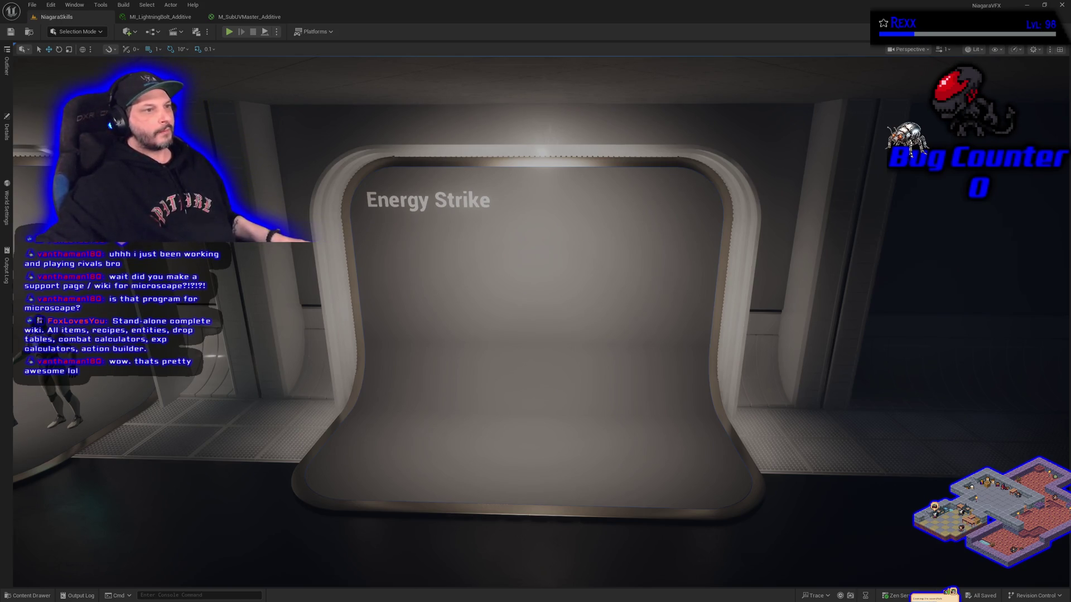
Center and enlarge the Field Guide, read its Action Planner page, then close it.
drag(0, 251, 490, 156)
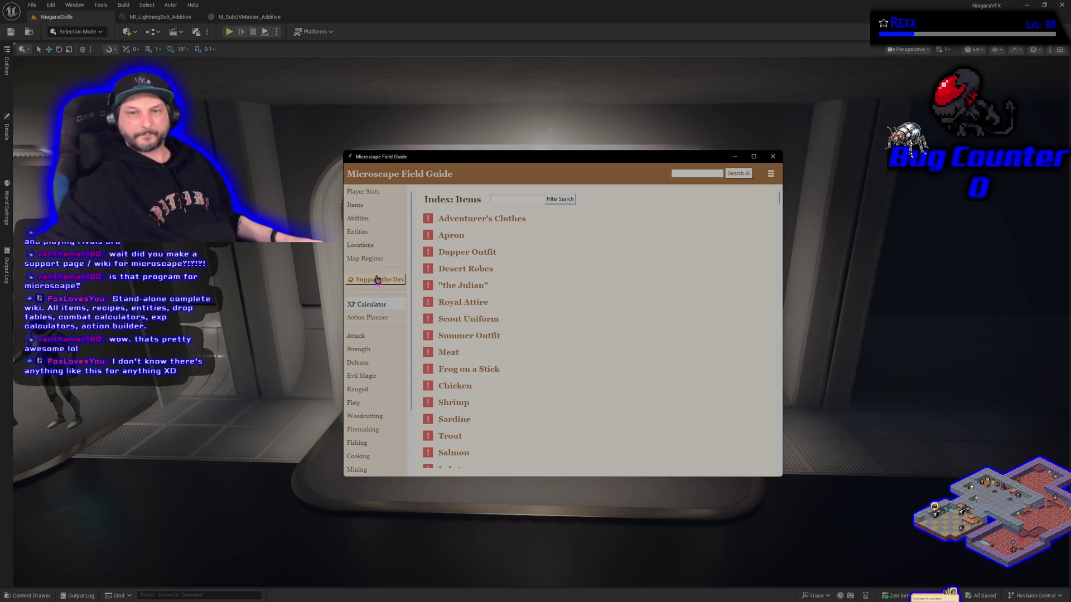
click(370, 317)
scroll(554, 395, down, 1)
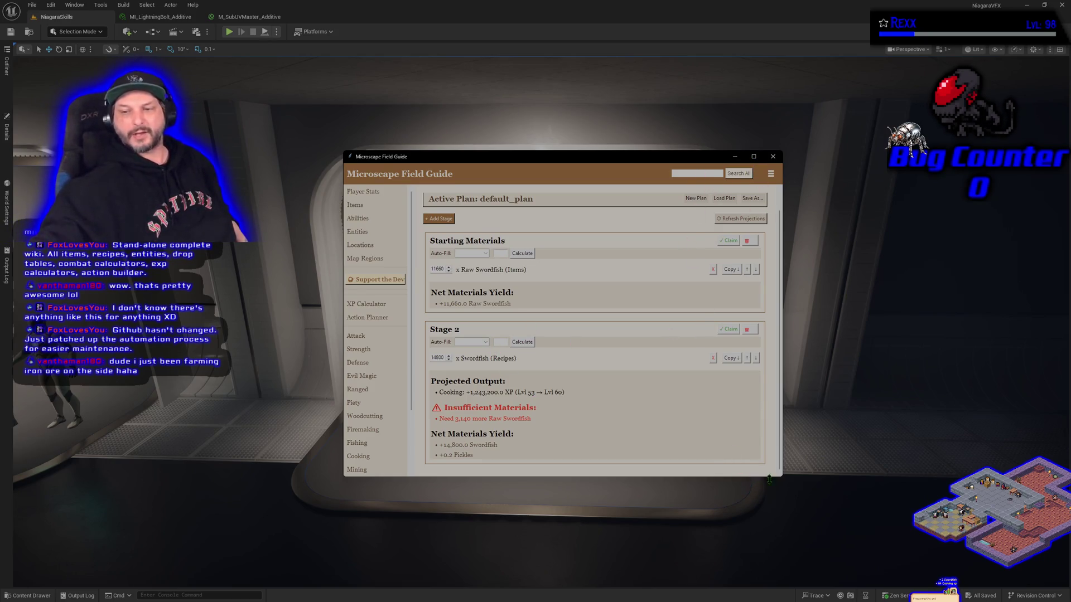
mouse_move(783, 477)
mouse_down()
mouse_move(801, 506)
mouse_move(990, 558)
mouse_up()
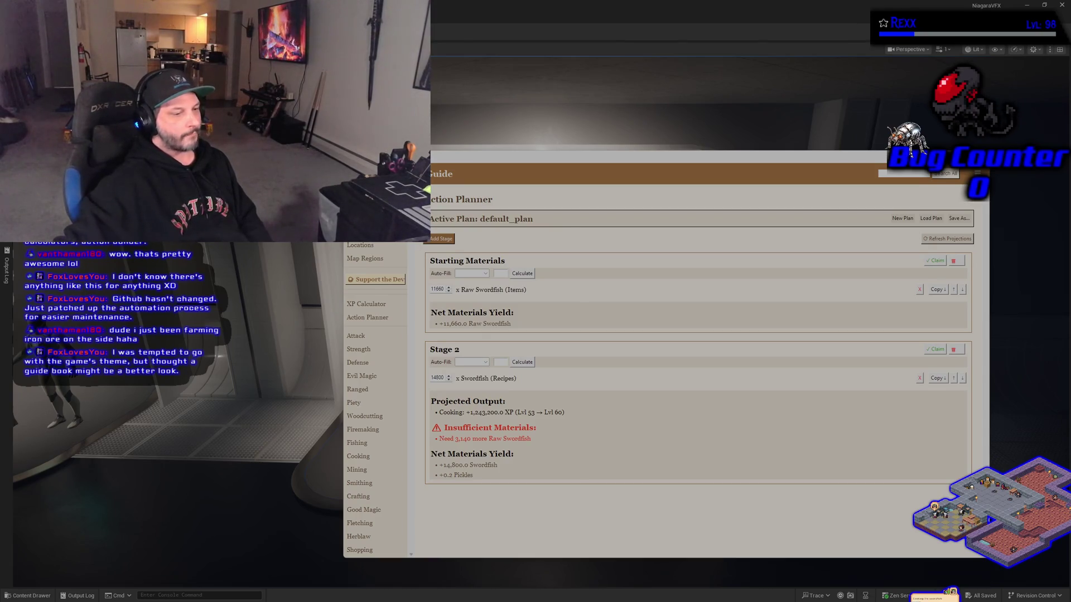
click(977, 173)
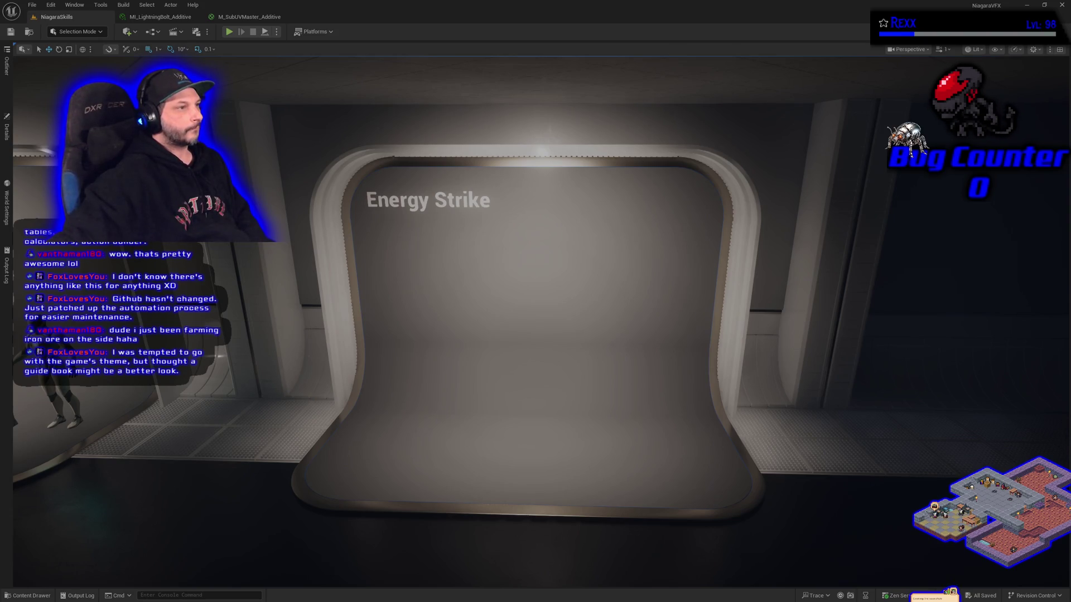
key(alt+Tab)
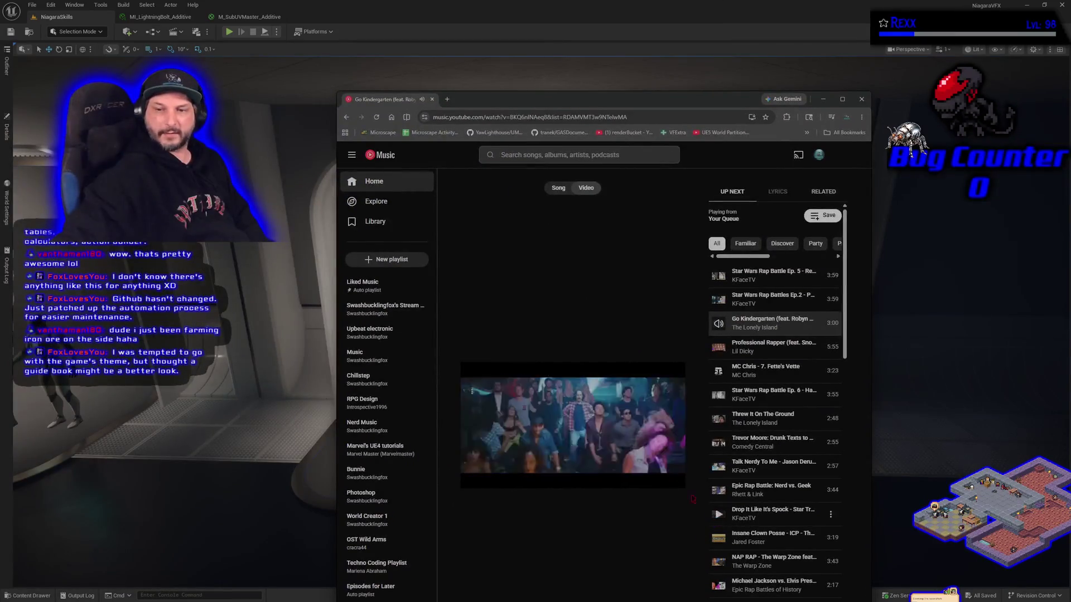
Watch the Go Kindergarten video full screen, then move the browser off the editor.
click(670, 380)
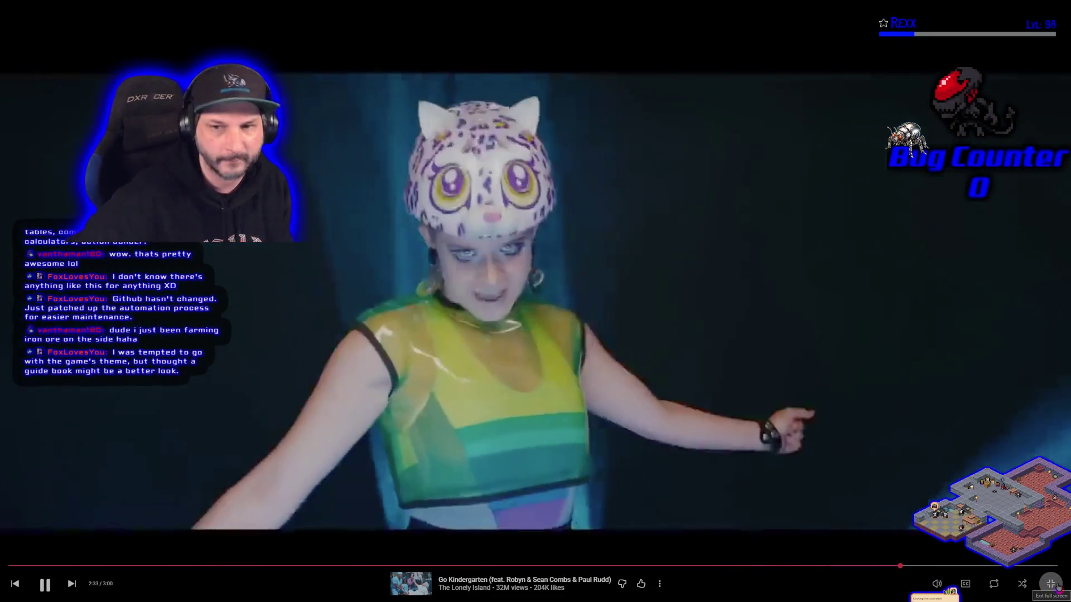
click(1048, 583)
mouse_move(606, 101)
mouse_down()
mouse_move(568, 100)
mouse_move(535, 1)
mouse_up()
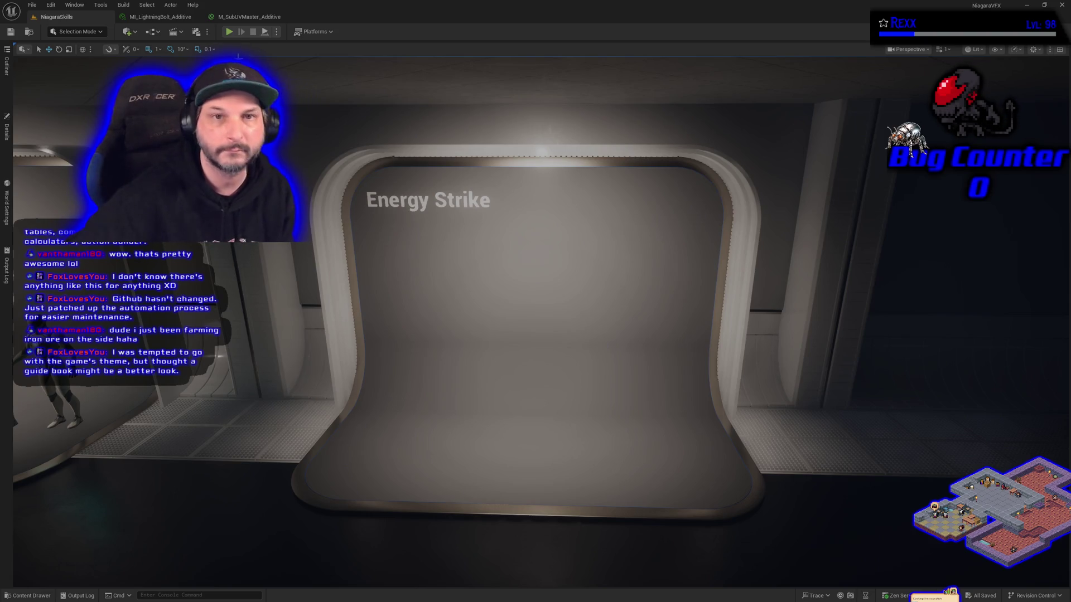
click(250, 17)
Return to the NiagaraSkills level and open the Content Drawer on the EnergyStrike folder's three assets.
click(53, 18)
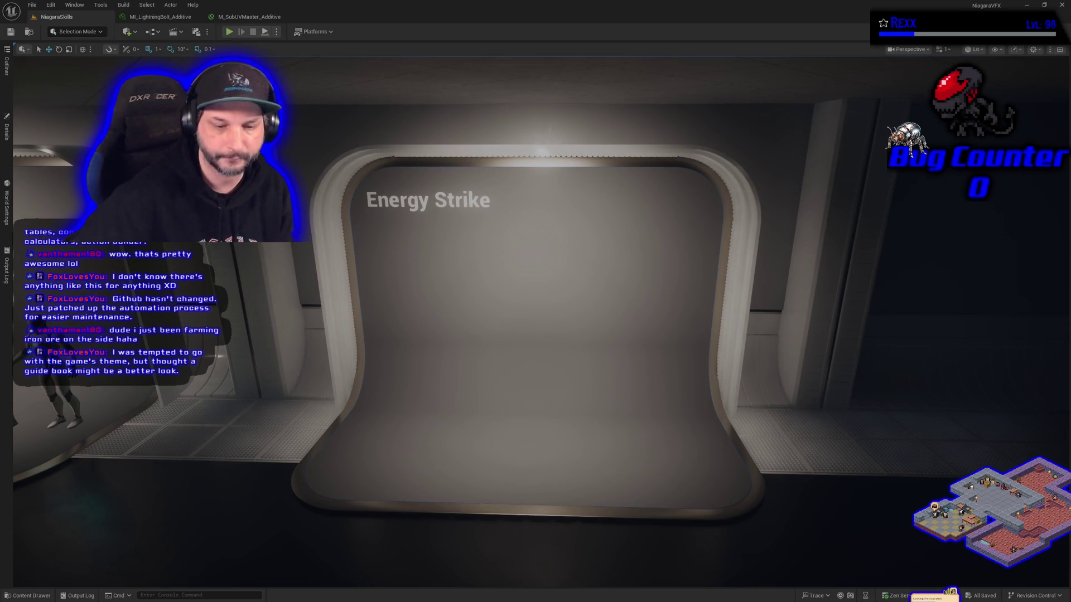
click(29, 595)
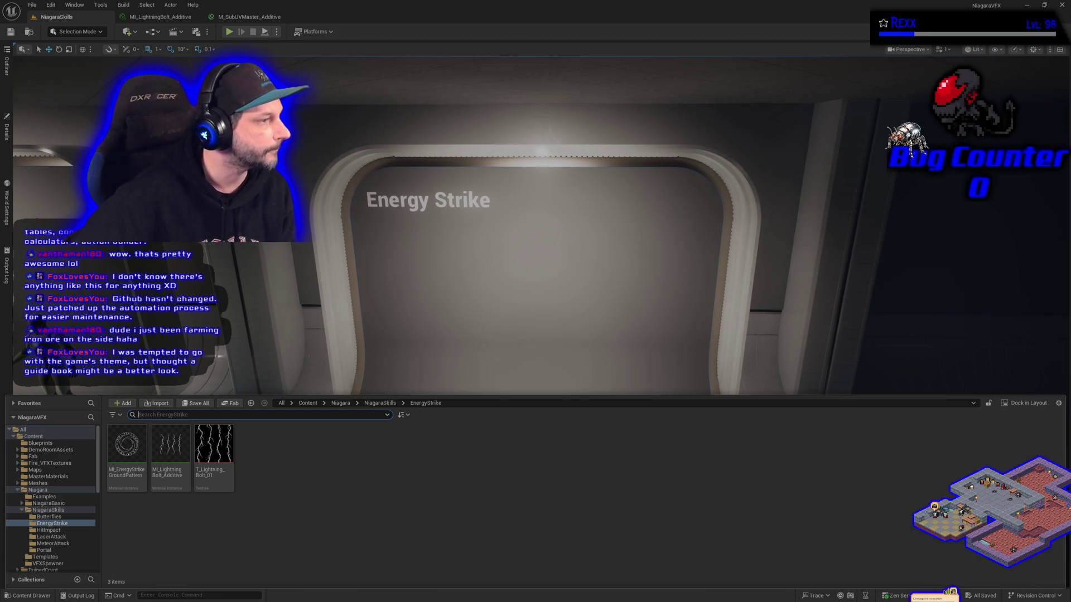
right_click(432, 461)
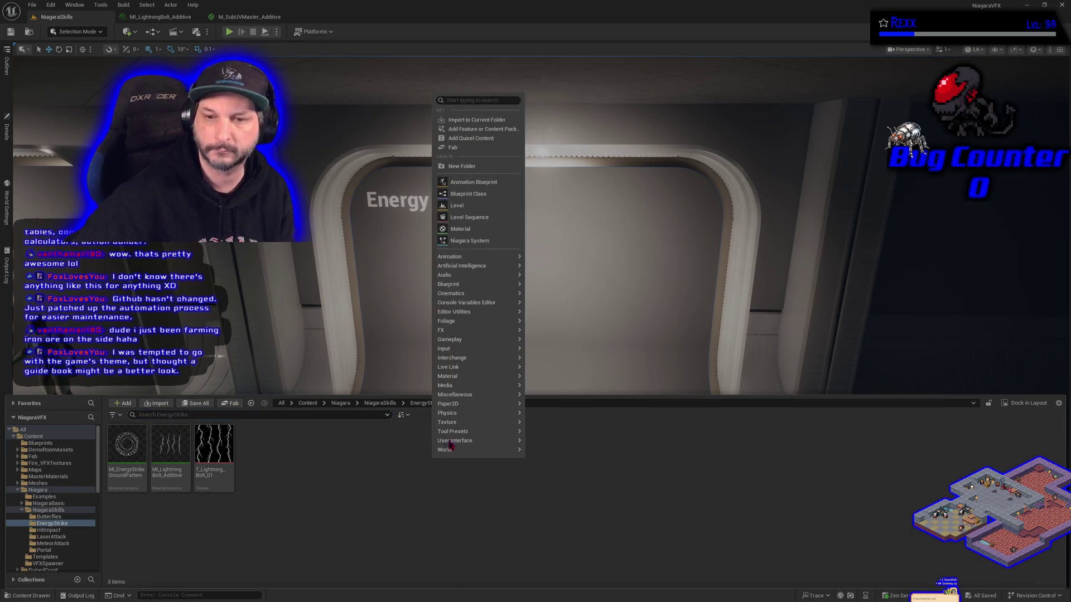
Create a Niagara System from the SimpleMeshBurst_Once template in the EnergyStrike folder.
click(481, 241)
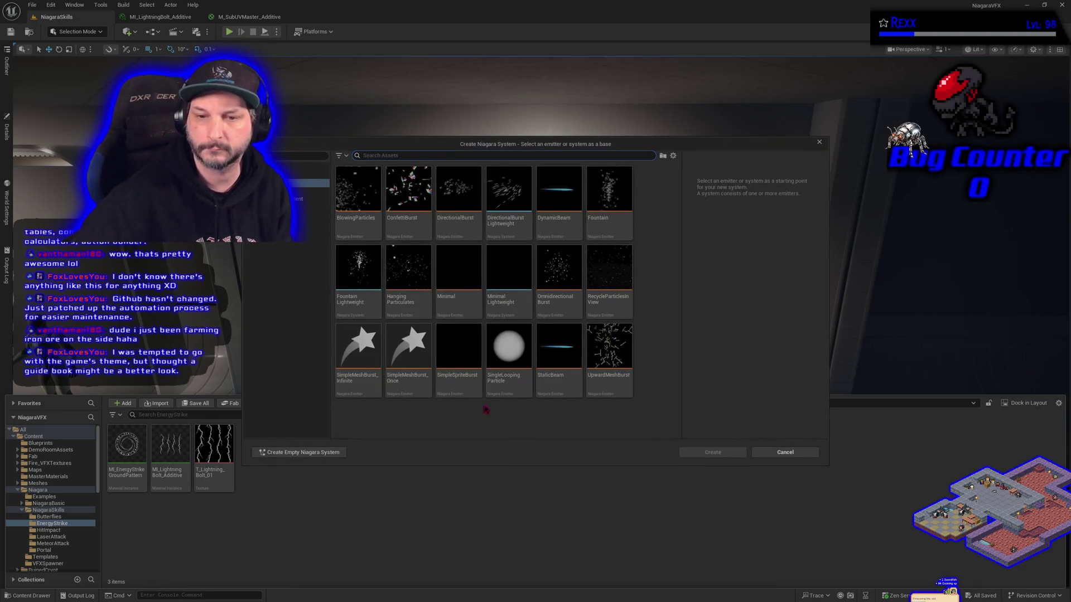
click(411, 377)
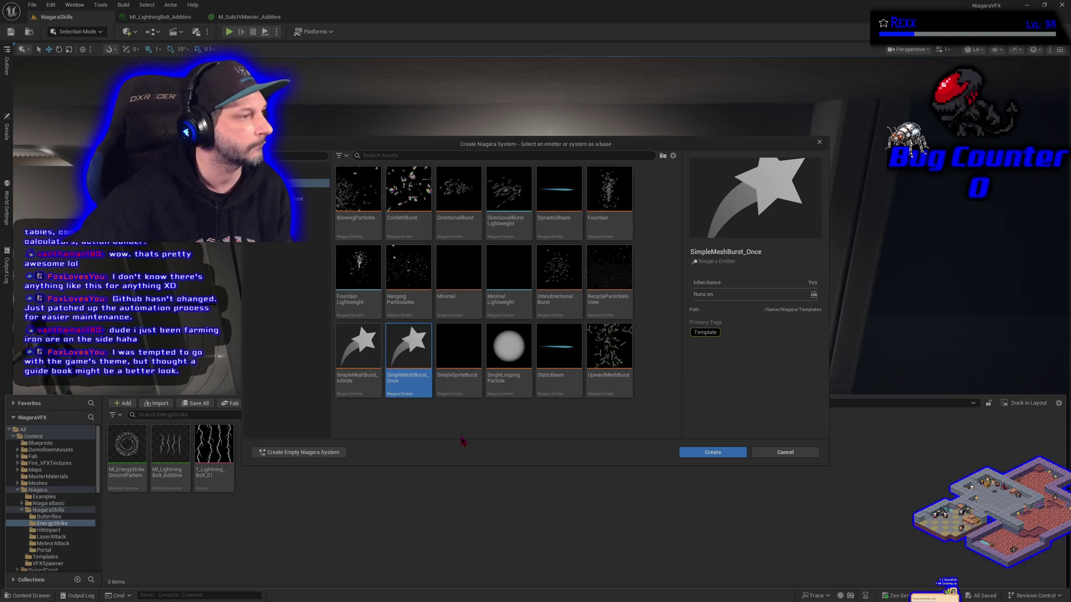
click(705, 453)
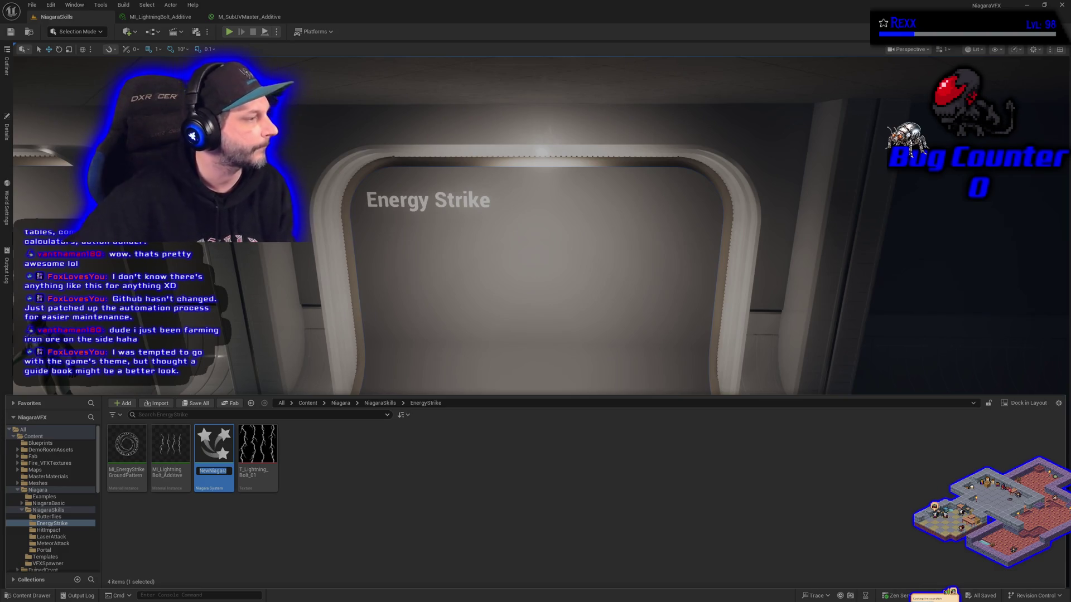
Name the new system NS_EnergyStrike and open it in the Niagara editor.
key(ctrl+a)
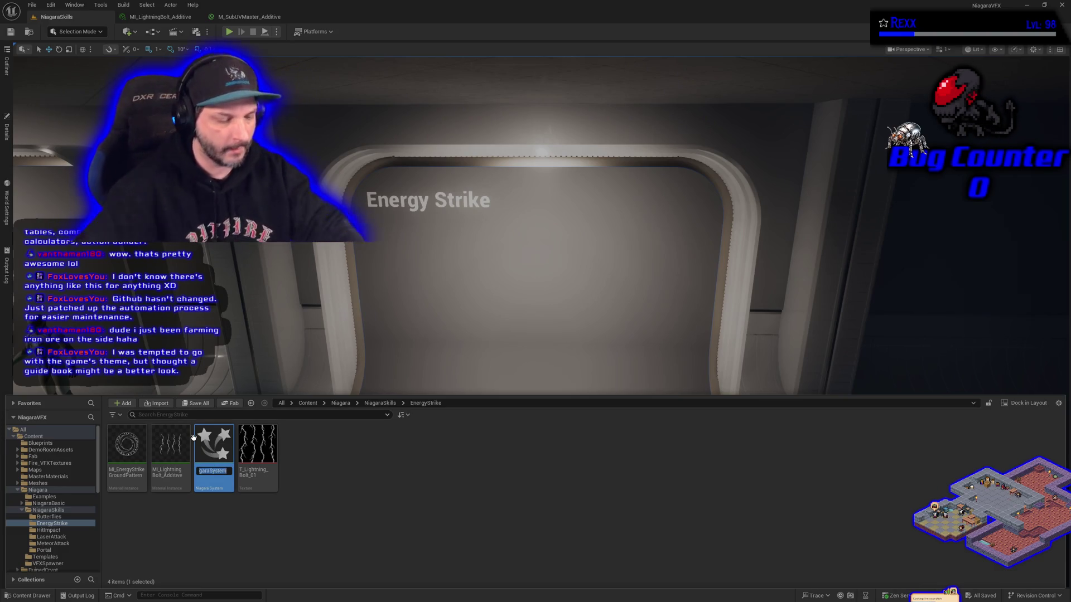
text(NS_E)
text(nergyStr)
text(ike)
key(Return)
double_click(196, 444)
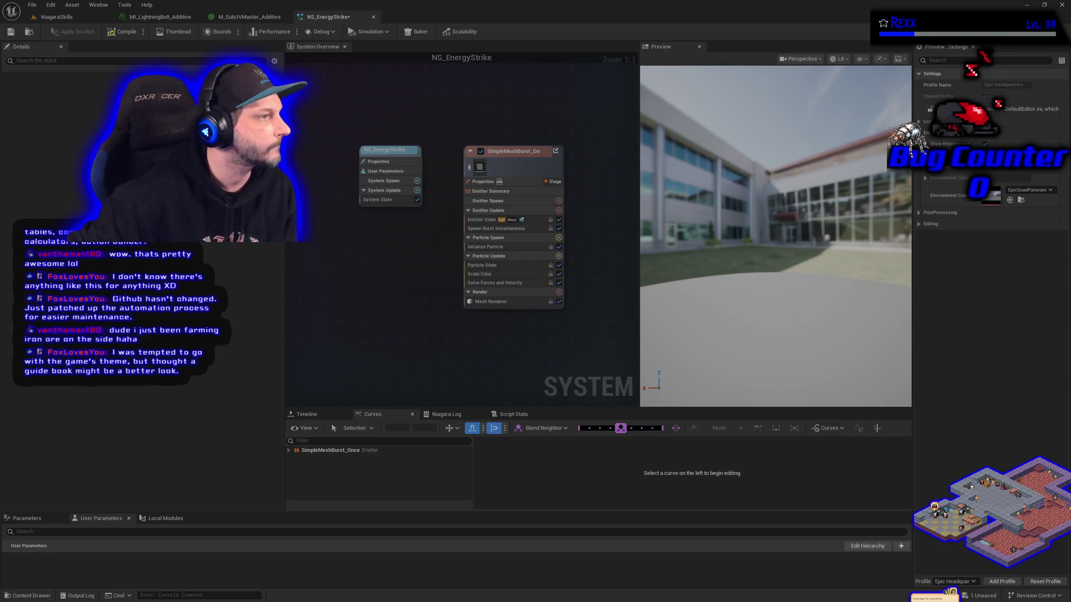
Rename the SimpleMeshBurst_Once emitter node to GroundPattern.
click(519, 151)
click(517, 151)
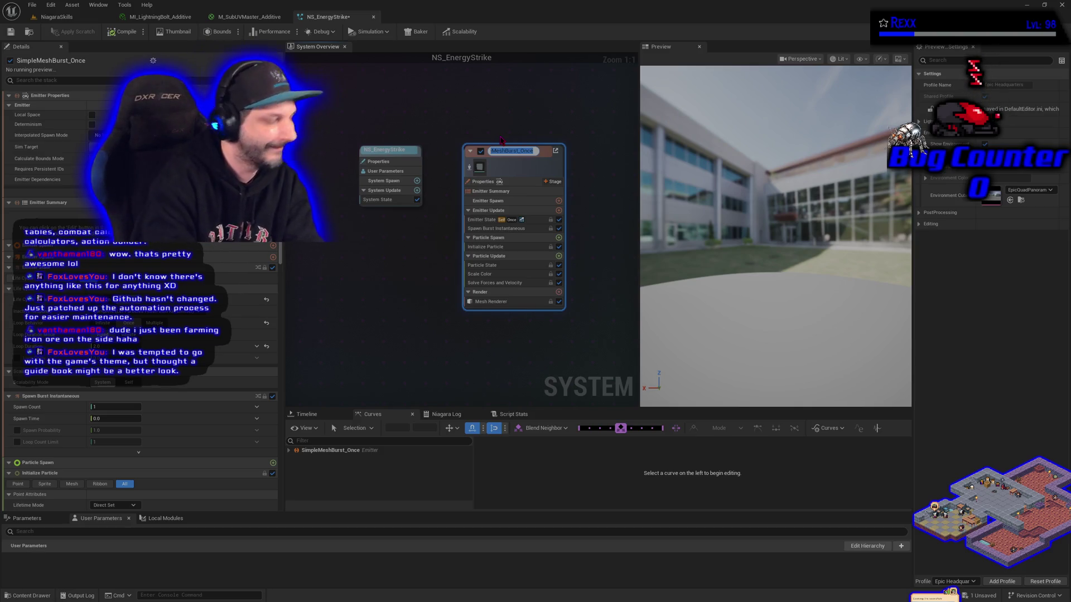
text(Gr)
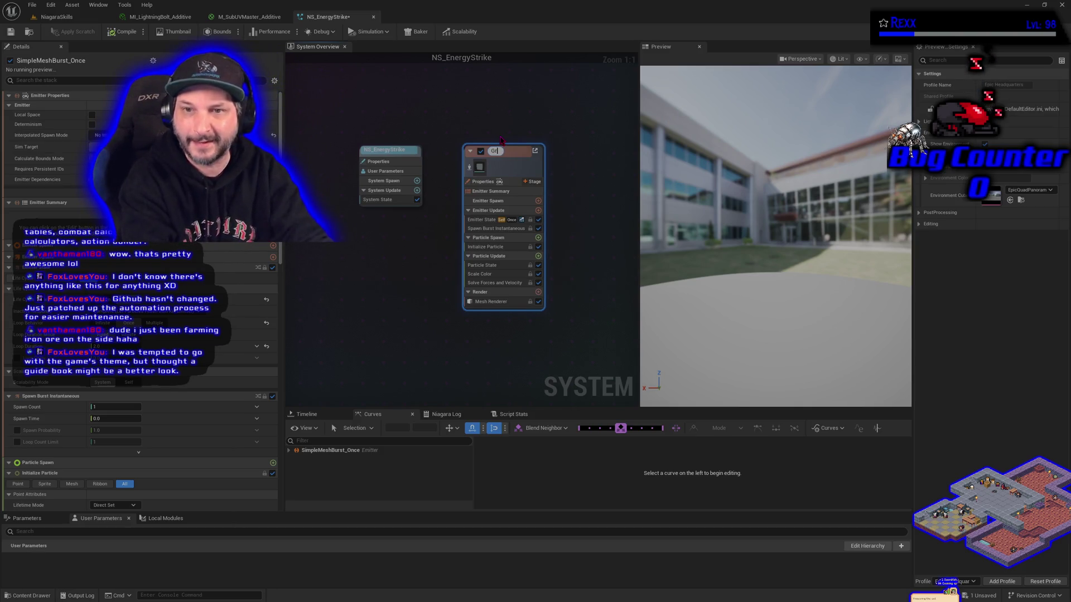
text(ound)
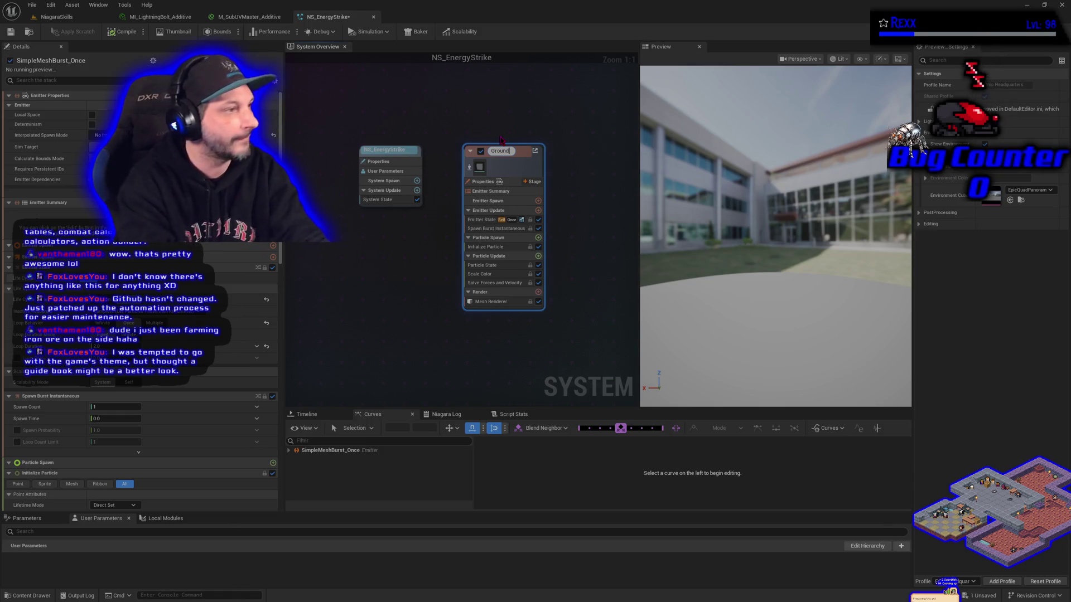
text(Pattern)
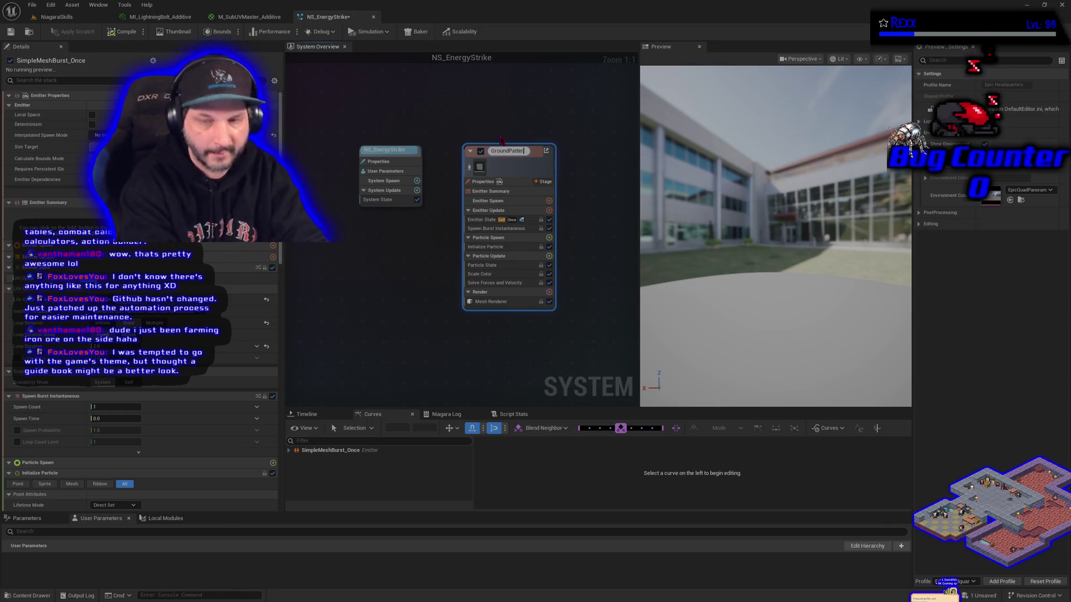
key(Return)
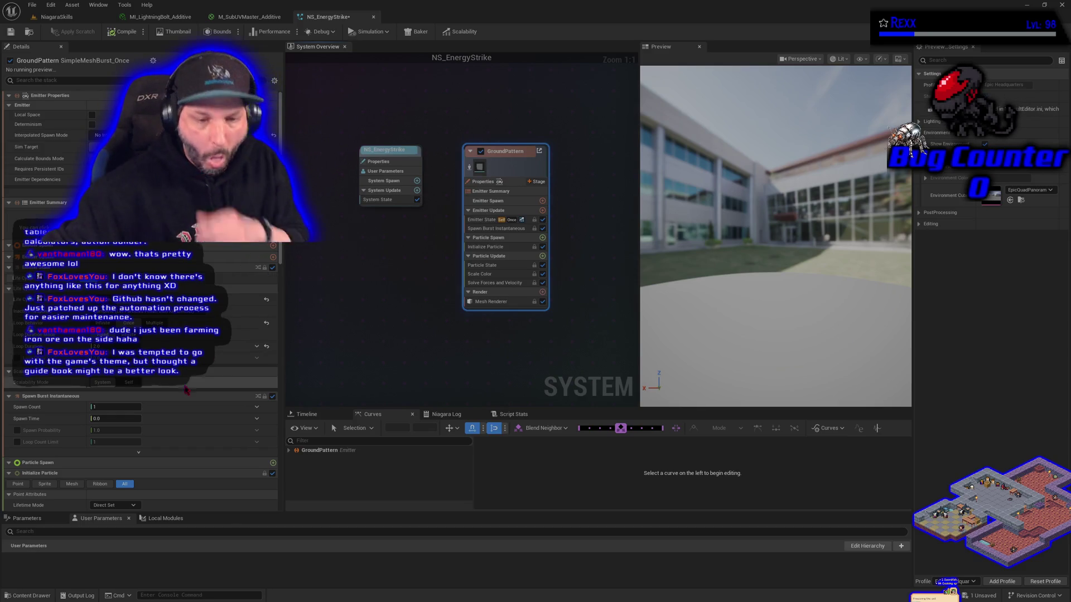
Assign a flat mesh to the GroundPattern emitter's mesh renderer.
click(491, 301)
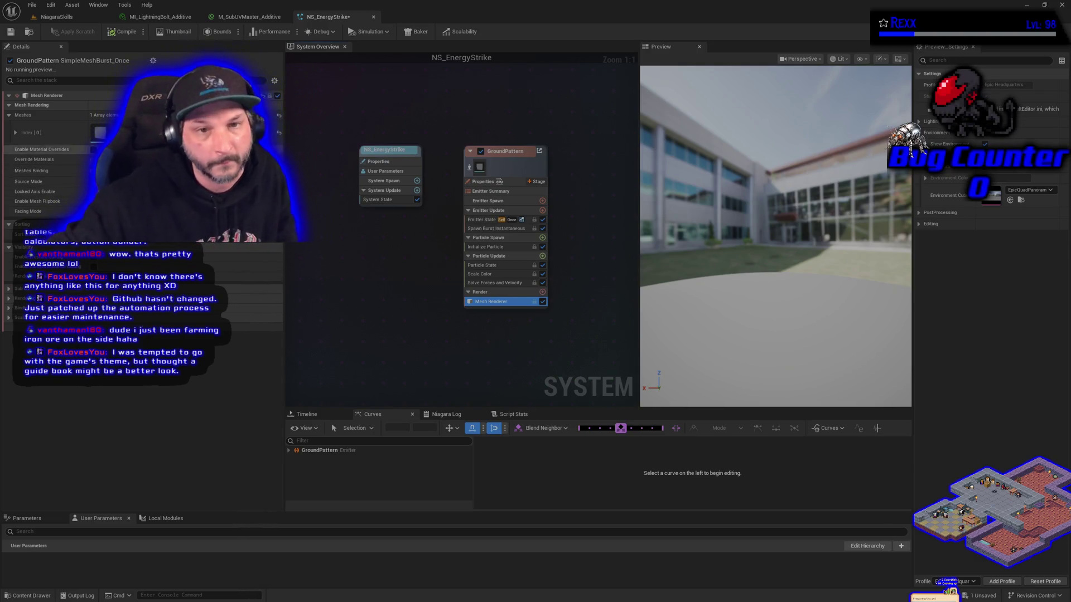
click(168, 132)
click(162, 296)
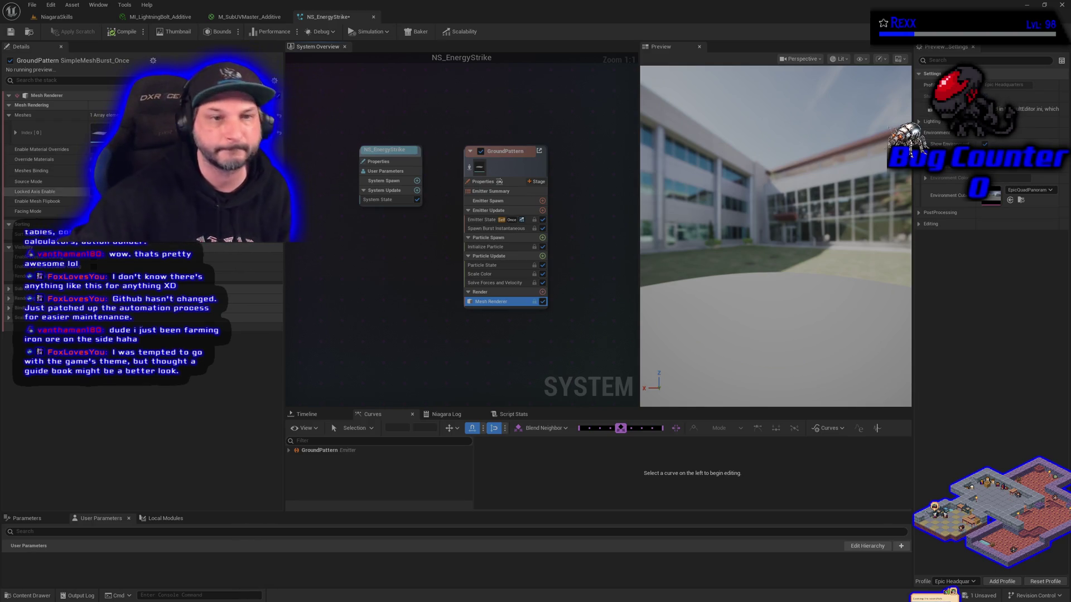
Enable material overrides with an override entry, then view the ring against a plain grid.
click(94, 149)
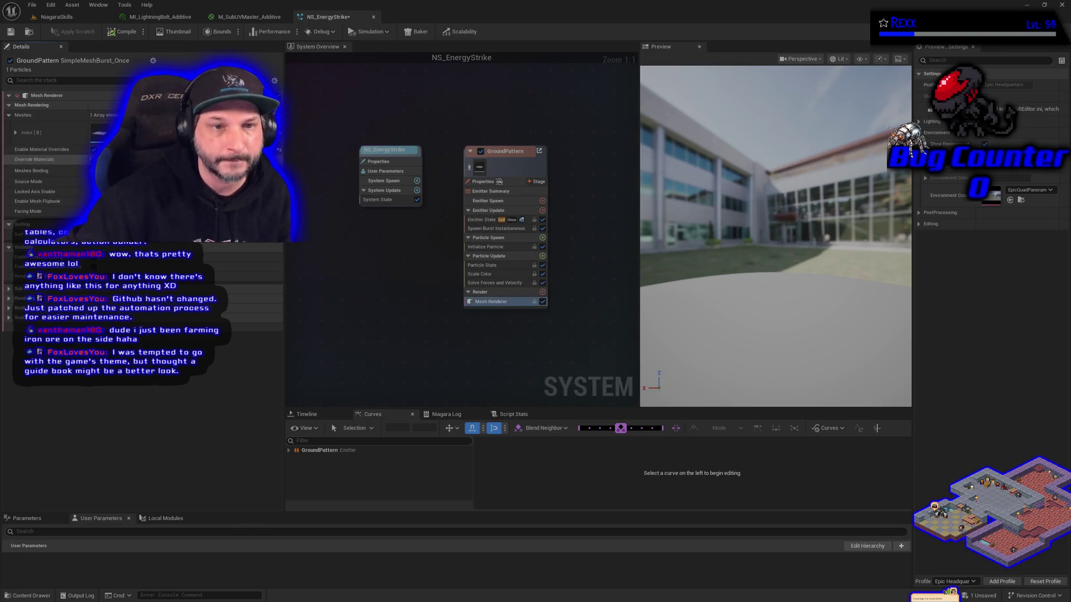
click(9, 160)
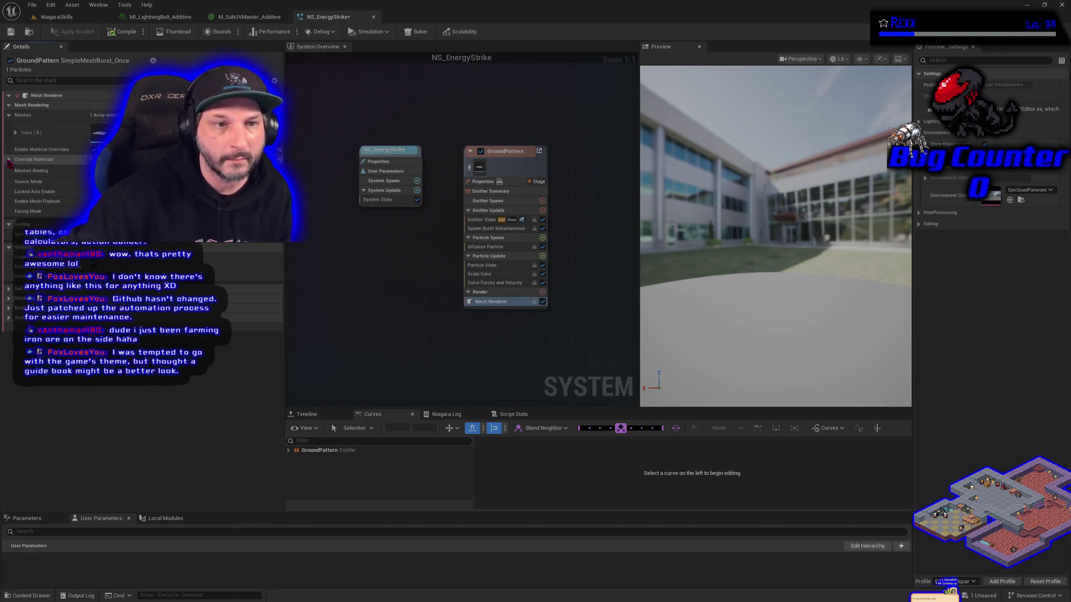
click(16, 171)
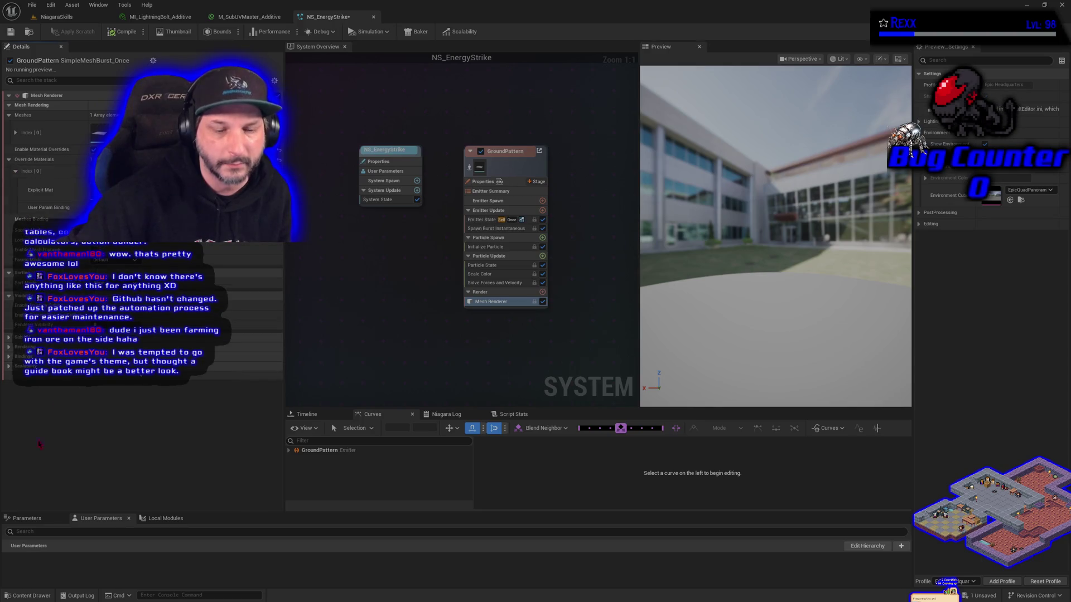
click(33, 596)
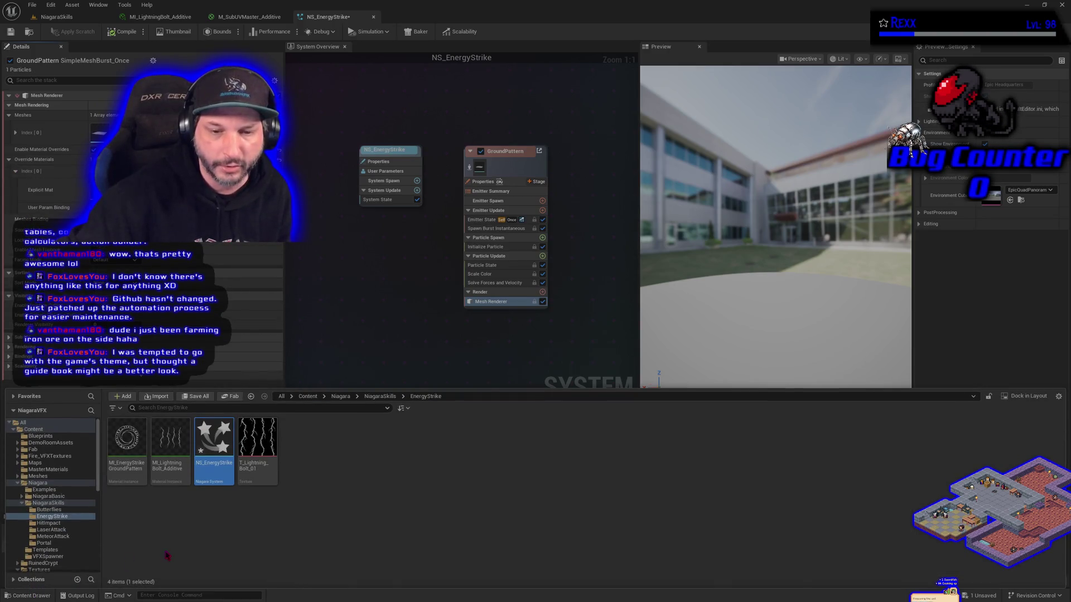
click(40, 190)
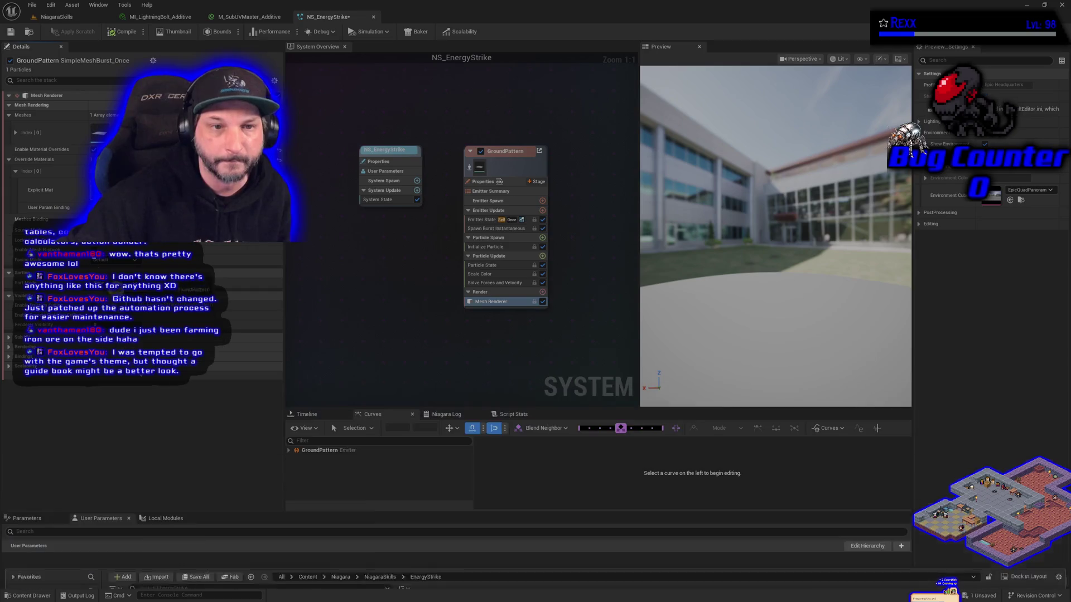
mouse_move(760, 215)
mouse_down()
mouse_move(764, 184)
mouse_move(760, 215)
mouse_up()
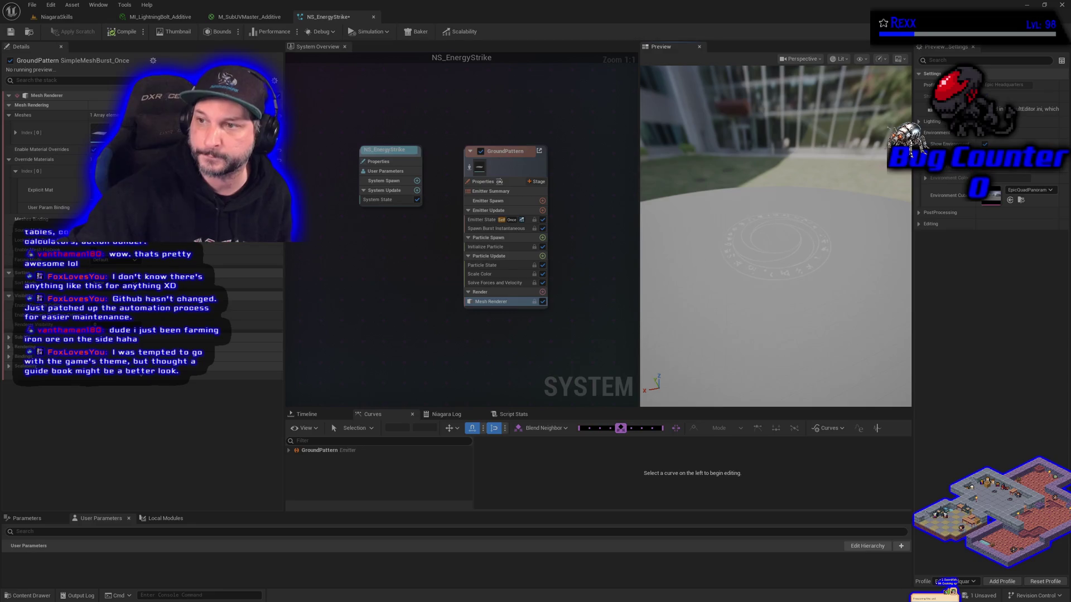
key(i)
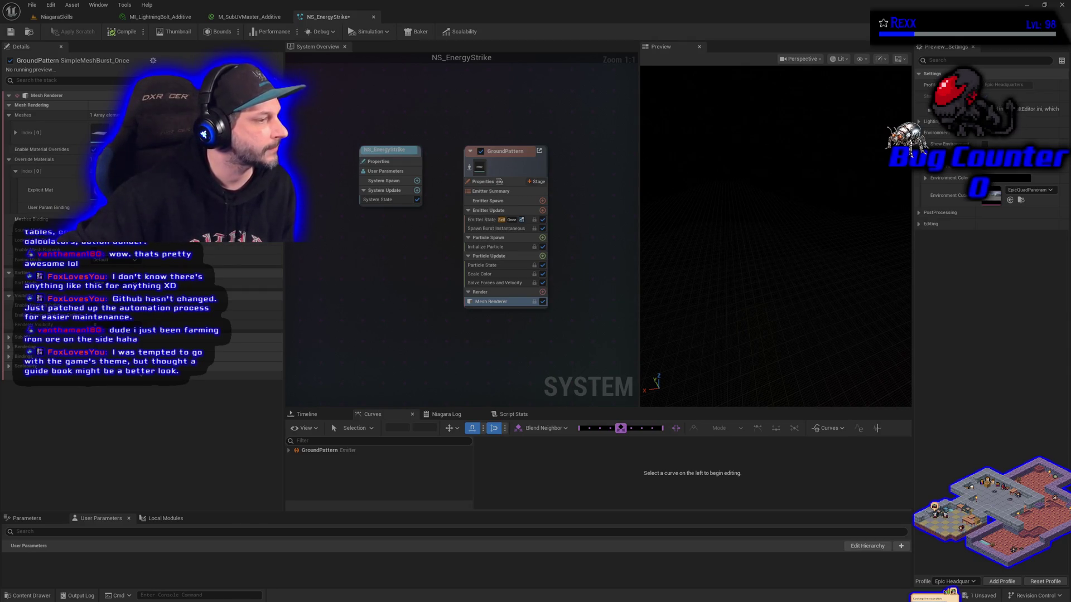
Back in the NiagaraSkills level, frame the view on the Energy Strike platform.
click(61, 17)
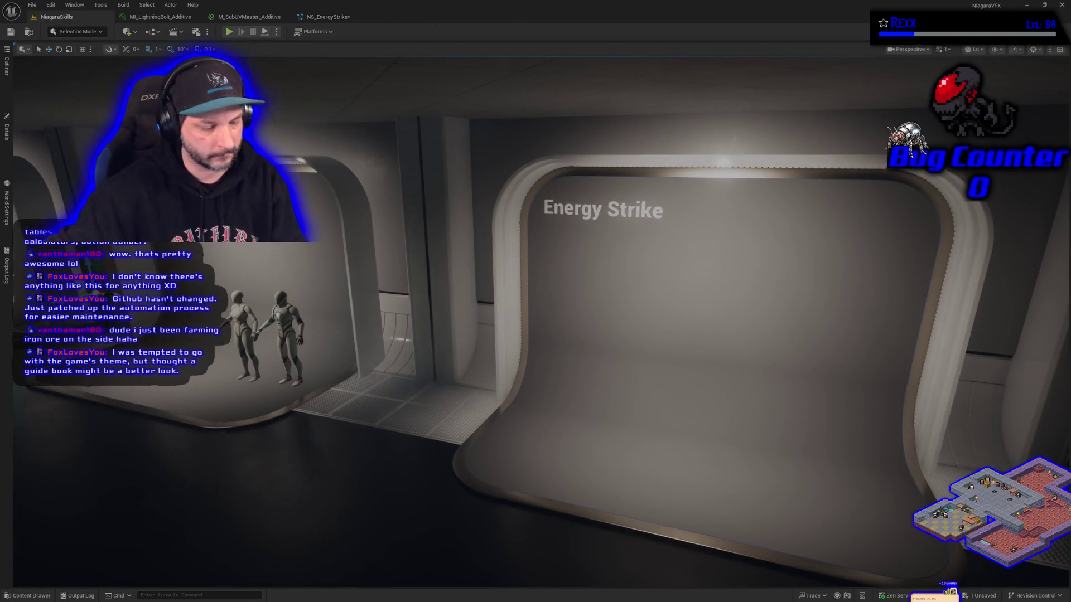
click(280, 332)
mouse_move(284, 334)
mouse_down()
mouse_move(579, 414)
mouse_move(629, 450)
mouse_move(730, 459)
mouse_move(829, 391)
mouse_move(734, 371)
mouse_up()
click(706, 343)
drag(688, 384, 664, 402)
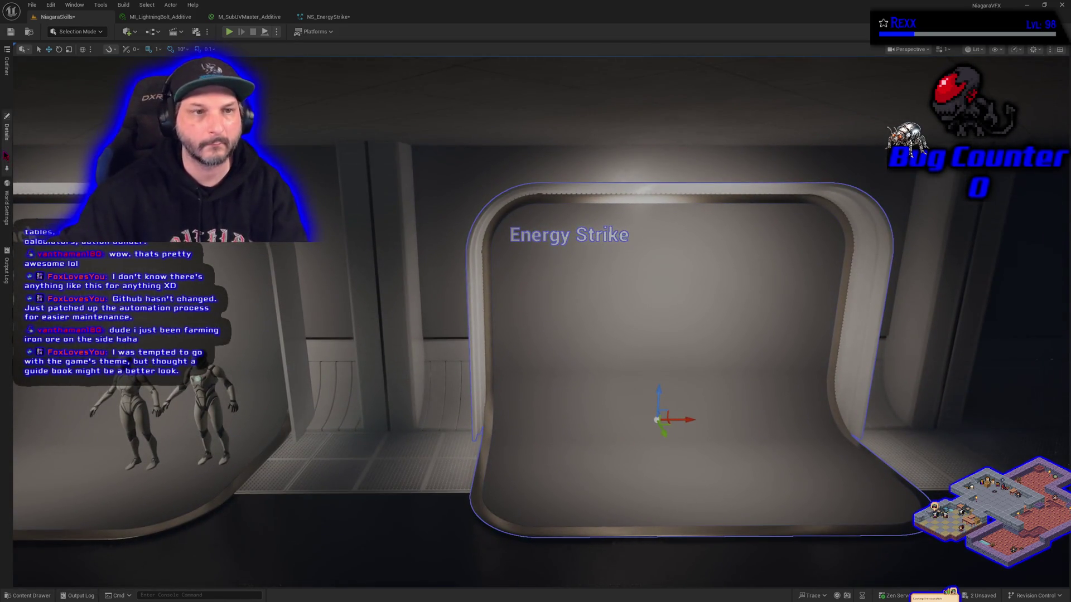
Duplicate the BP_DefaultVFXSpawner and move the copy onto the Energy Strike platform.
click(6, 129)
click(7, 65)
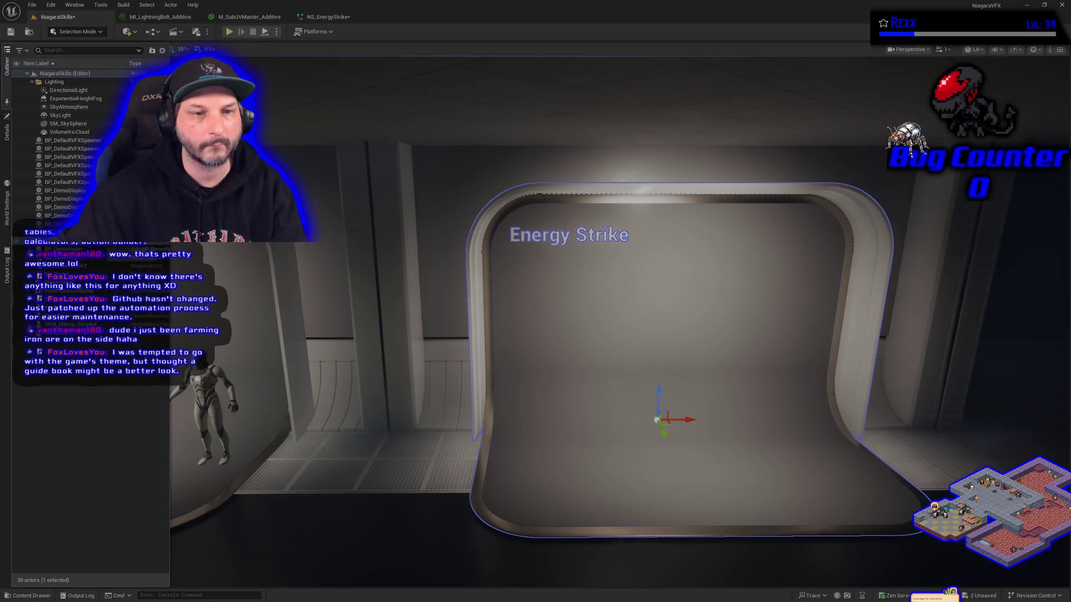
click(64, 181)
mouse_move(736, 380)
mouse_down()
mouse_move(693, 369)
mouse_move(681, 410)
mouse_move(686, 464)
mouse_move(681, 393)
mouse_move(680, 439)
mouse_up()
scroll(676, 474, up, 6)
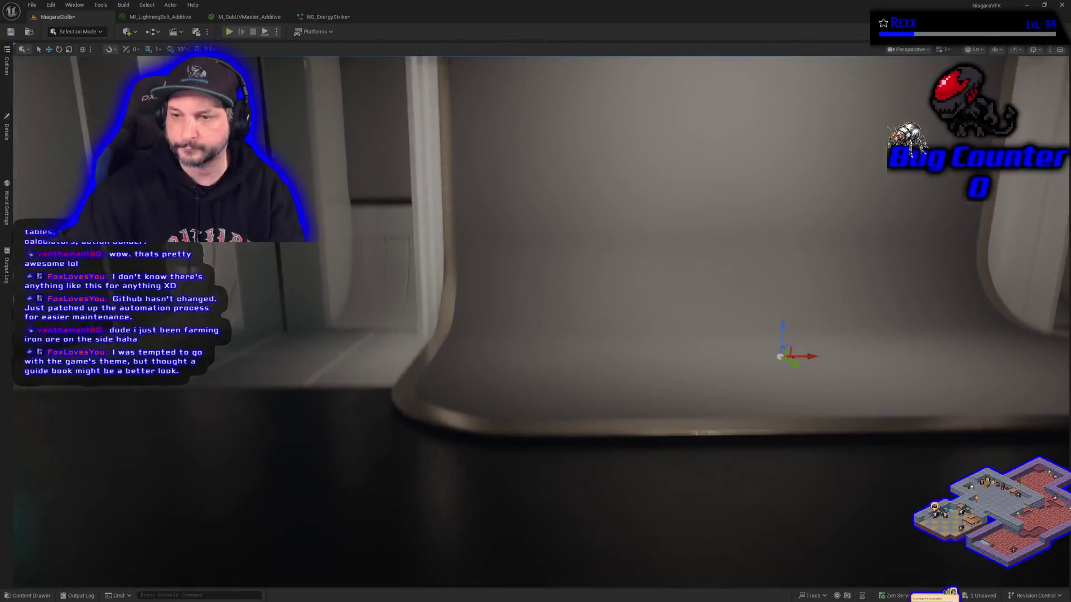
scroll(676, 475, down, 5)
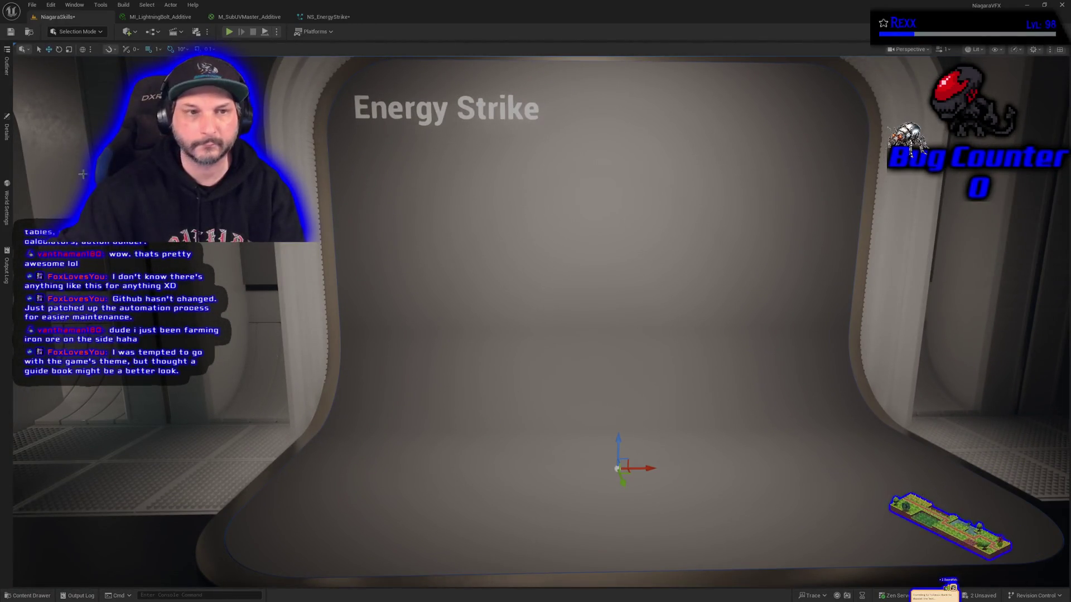
Assign NS_EnergyStrike as the new spawner's Niagara system in Details.
click(7, 131)
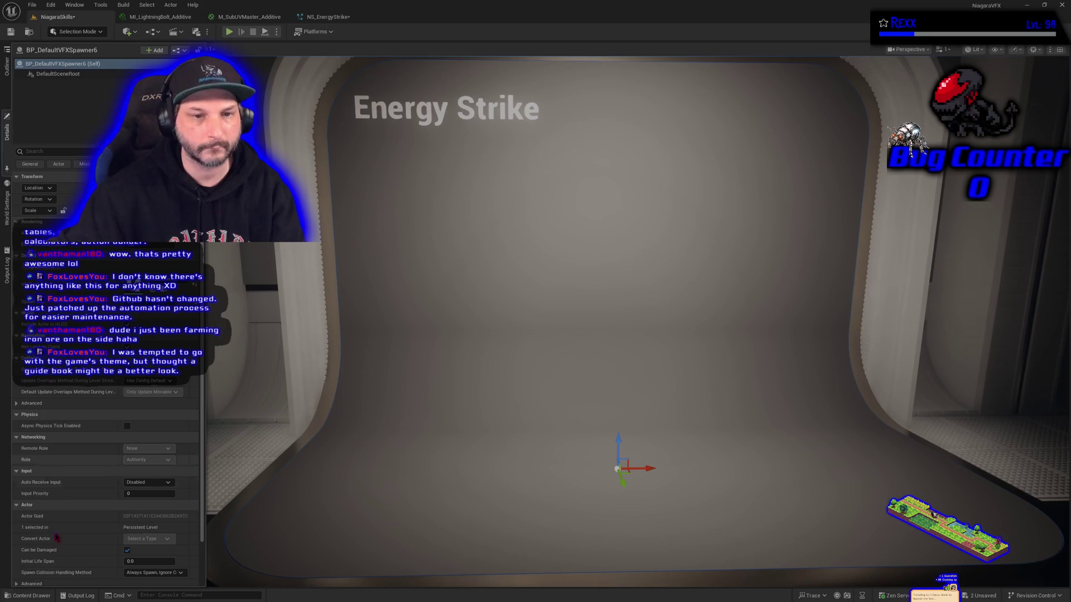
click(42, 595)
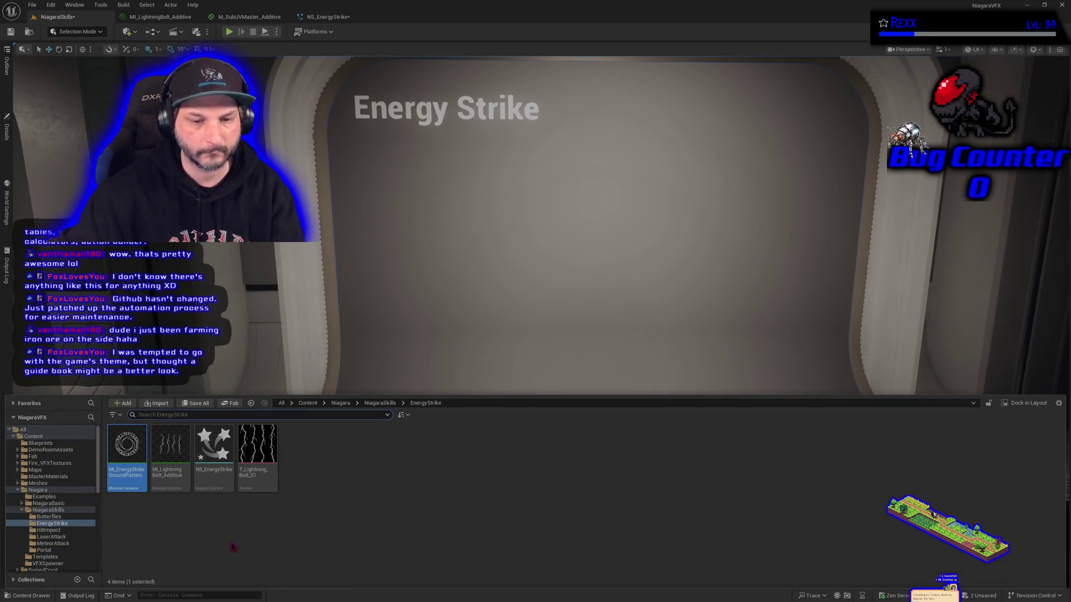
click(226, 458)
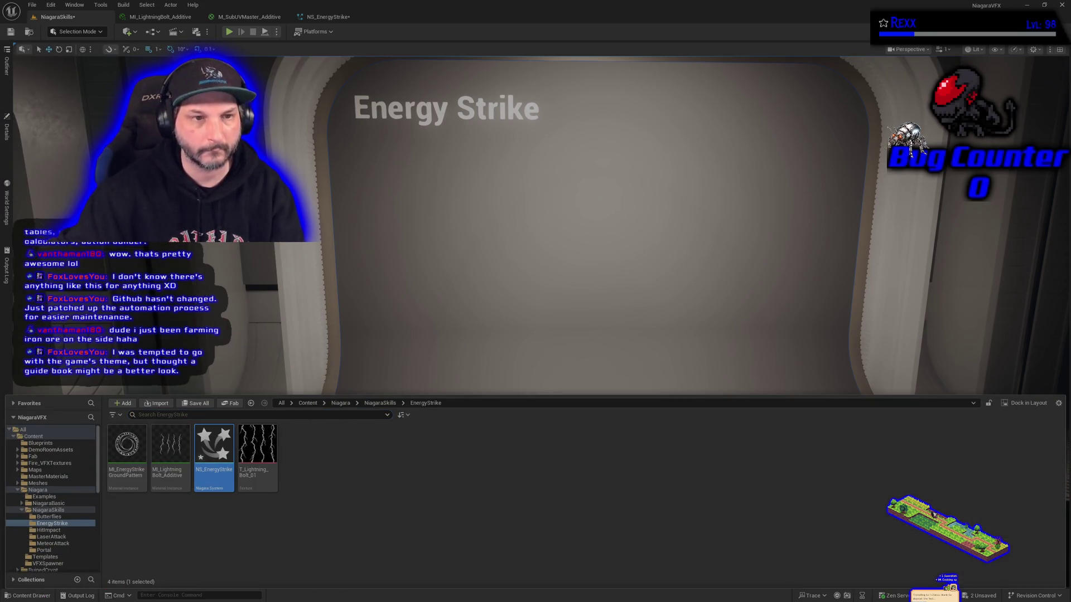
click(6, 132)
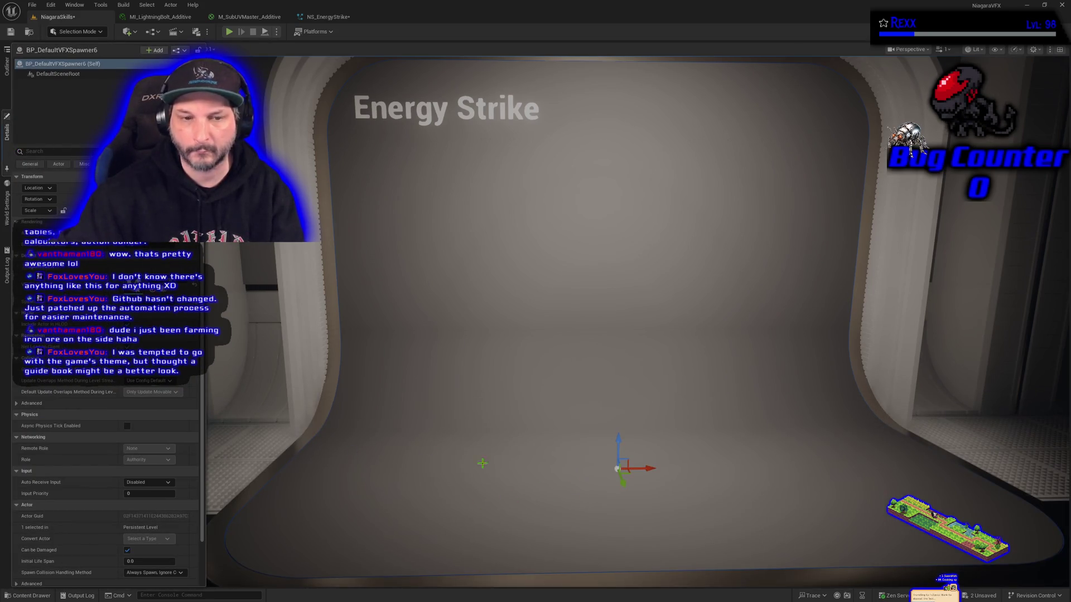
click(620, 444)
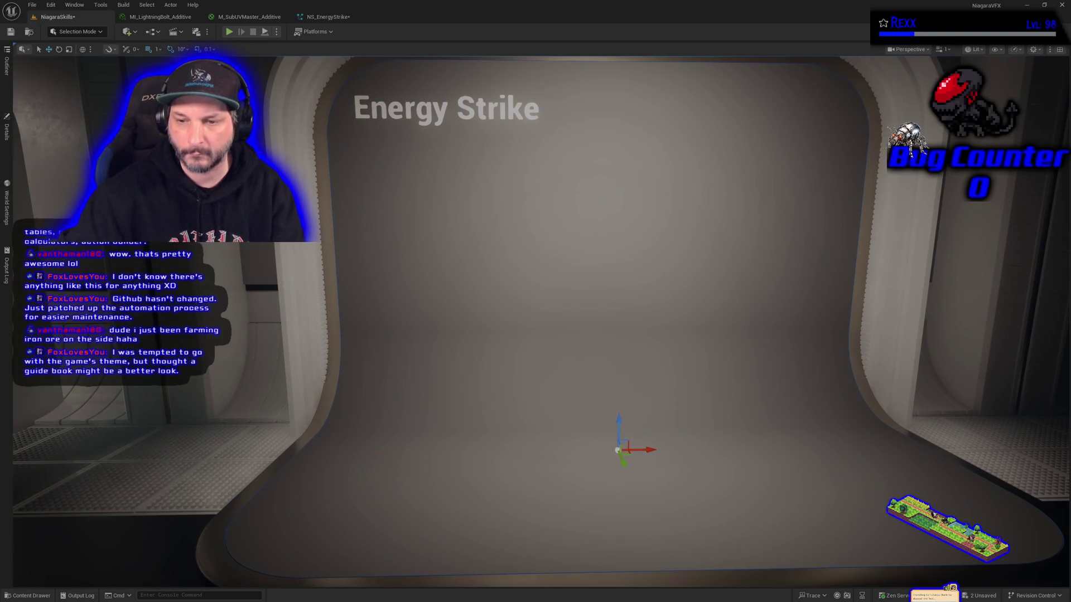
Raise the spawner up onto the platform surface and frame it in the viewport.
scroll(620, 445, up, 3)
key(f)
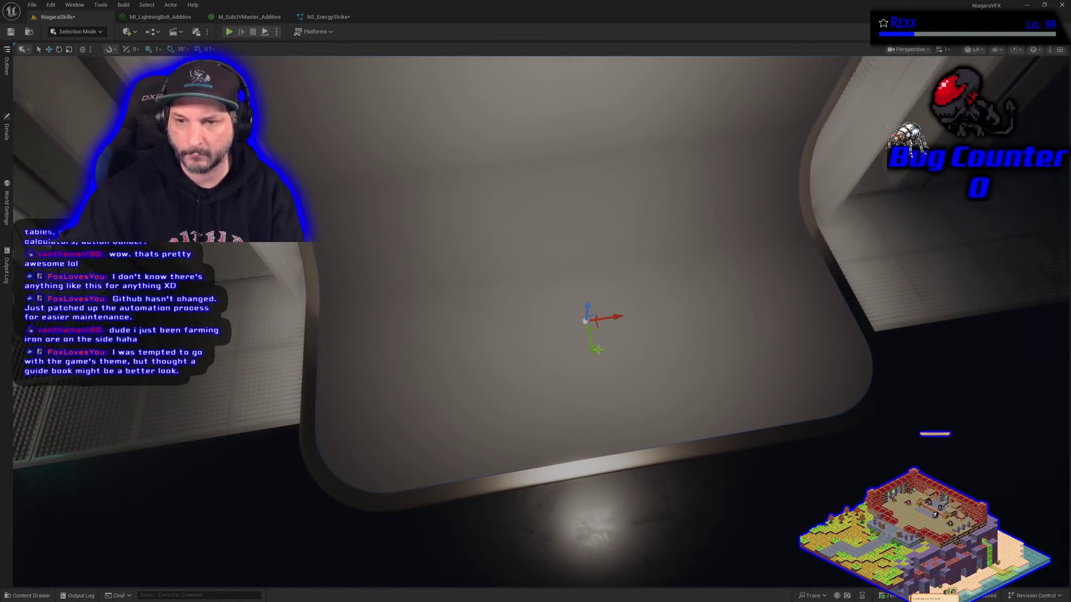
drag(587, 316, 588, 283)
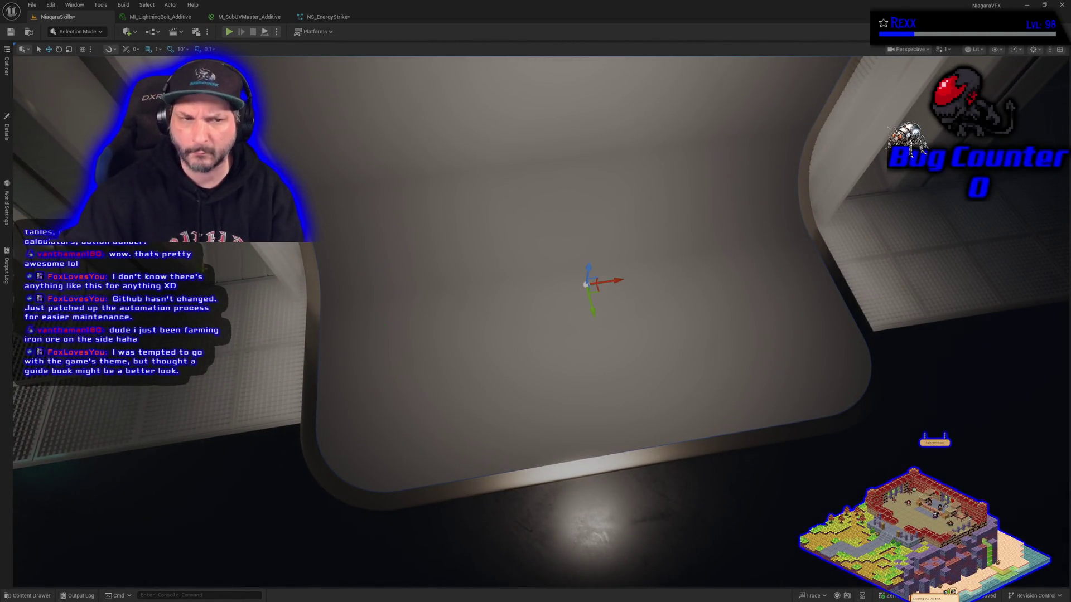
click(6, 131)
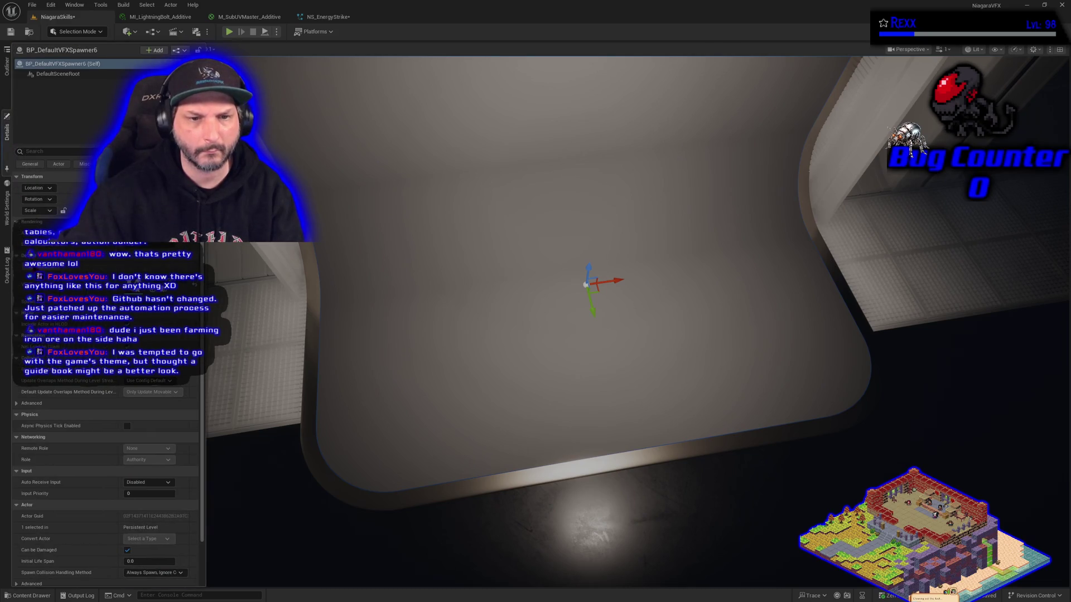
drag(259, 305, 258, 380)
key(f)
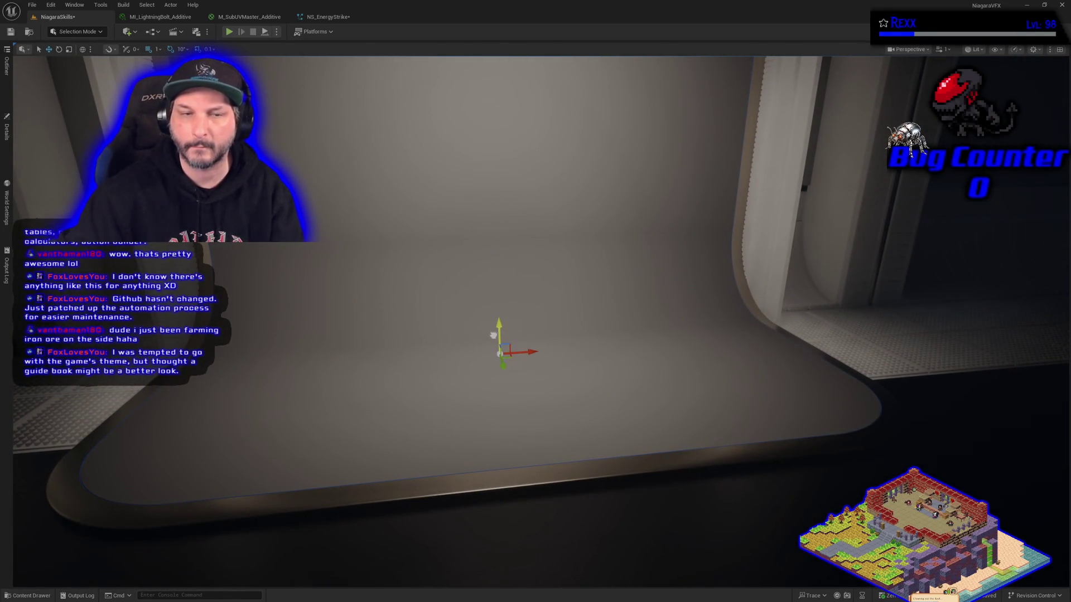
click(6, 131)
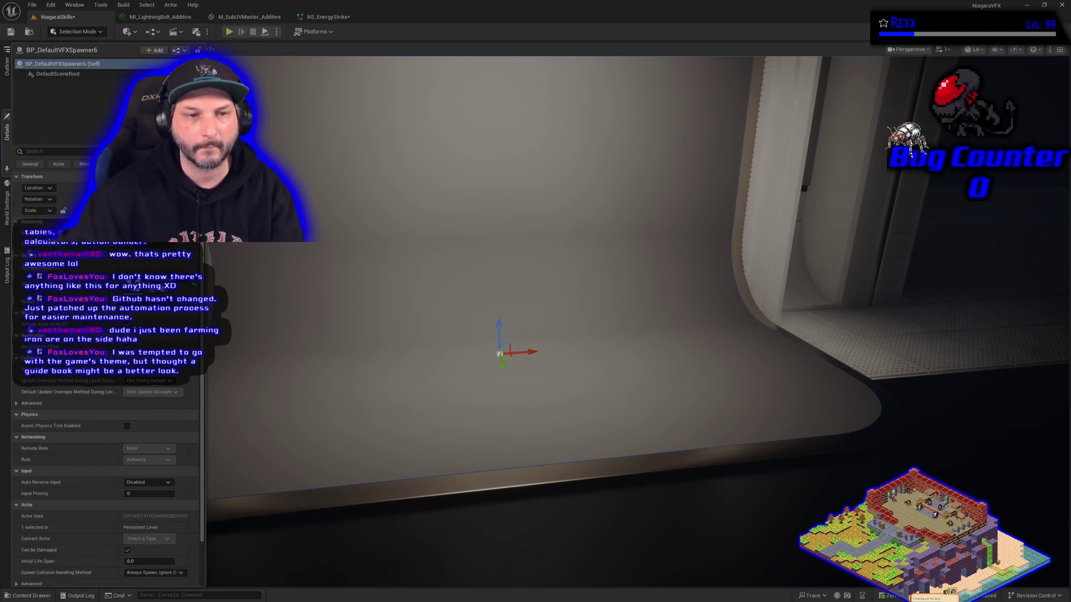
drag(360, 286, 360, 312)
drag(467, 312, 467, 293)
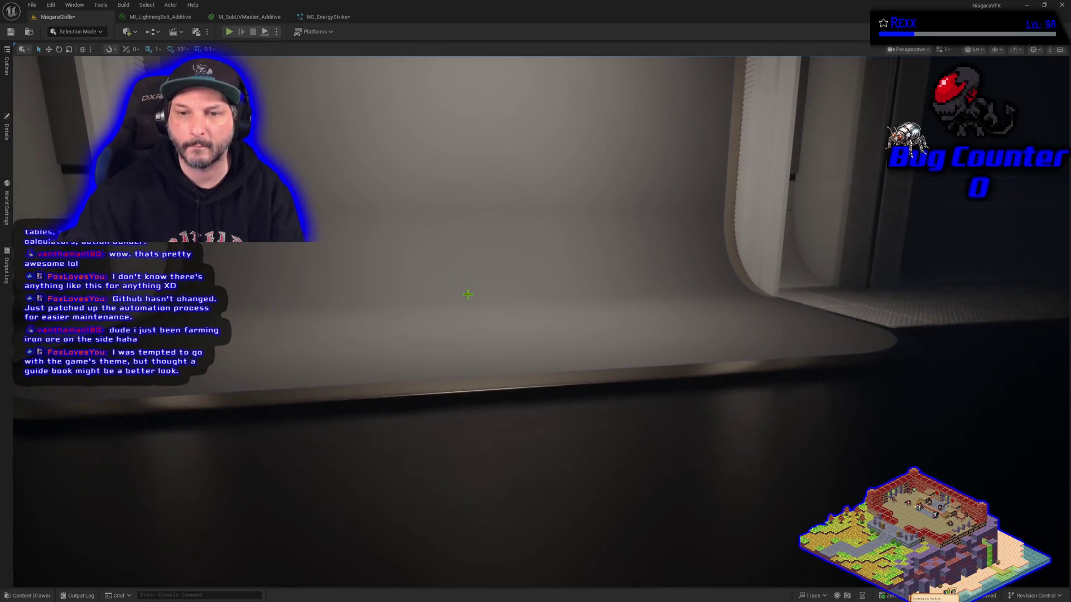
click(7, 66)
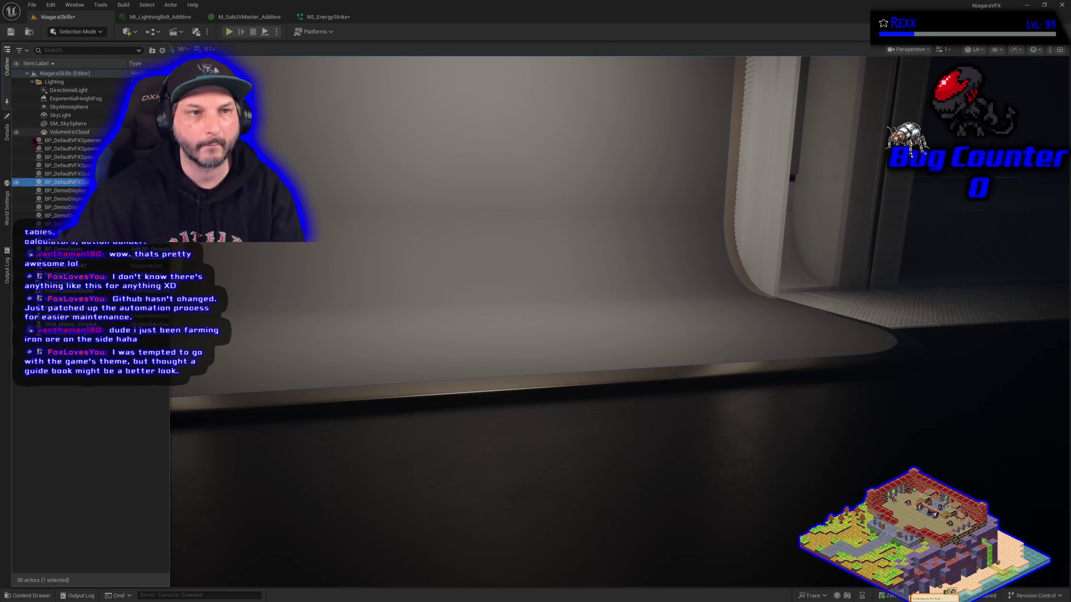
key(f)
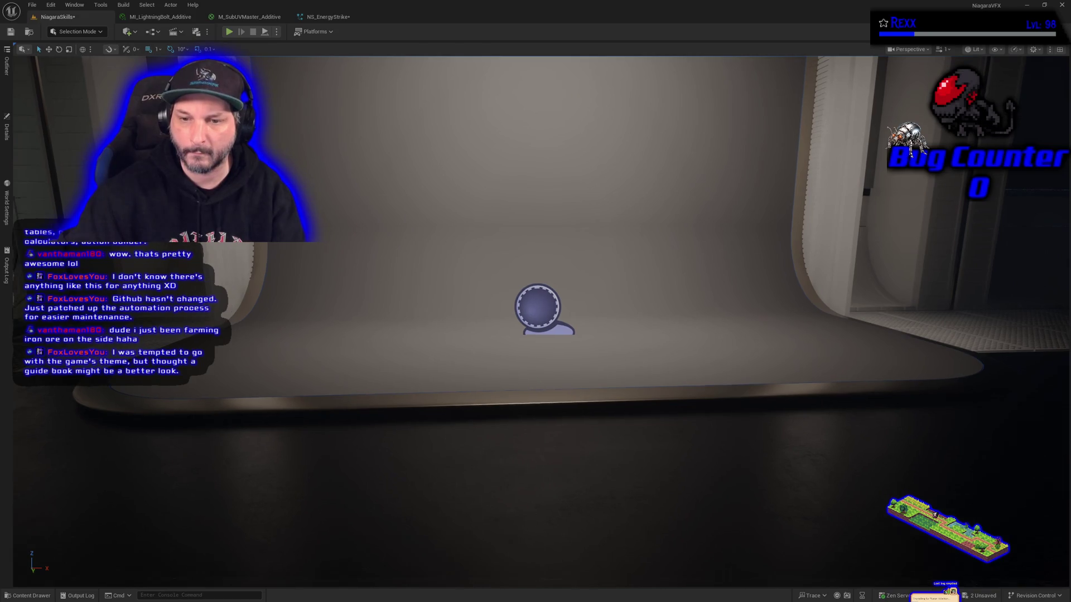
Lower, then slightly raise the spawner with the move gizmo, checking its Details.
scroll(553, 398, down, 10)
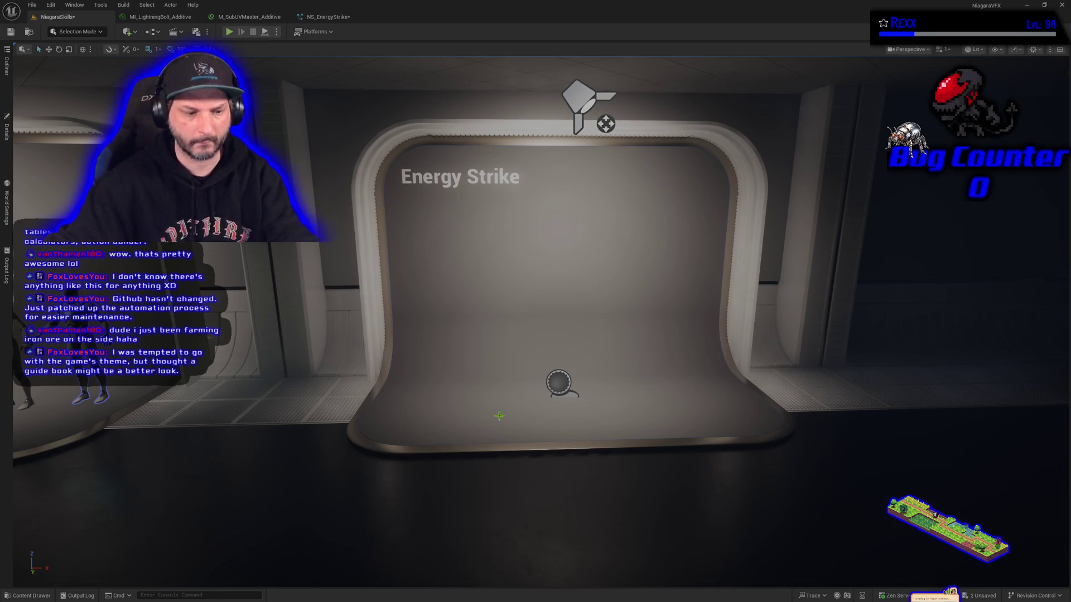
key(w)
click(559, 380)
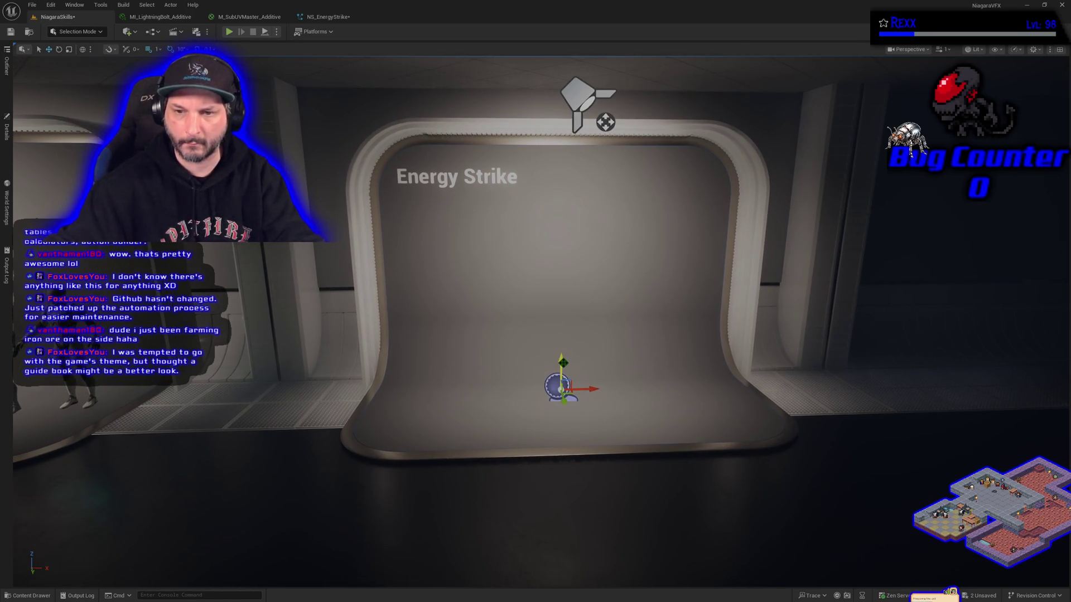
mouse_move(562, 345)
mouse_down()
mouse_move(562, 335)
mouse_move(561, 375)
mouse_up()
click(7, 127)
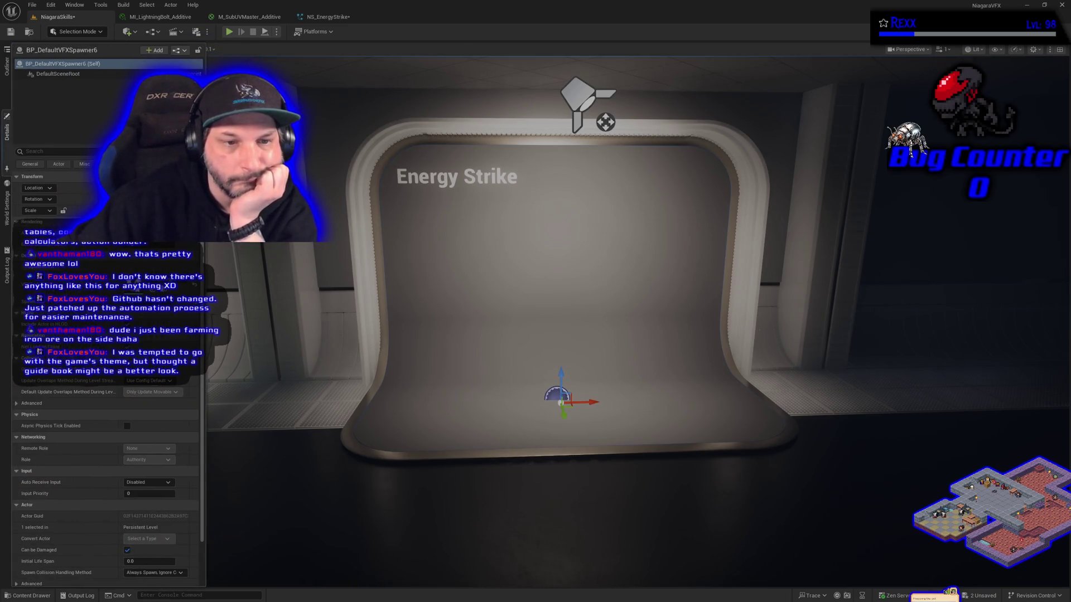
drag(569, 375, 564, 353)
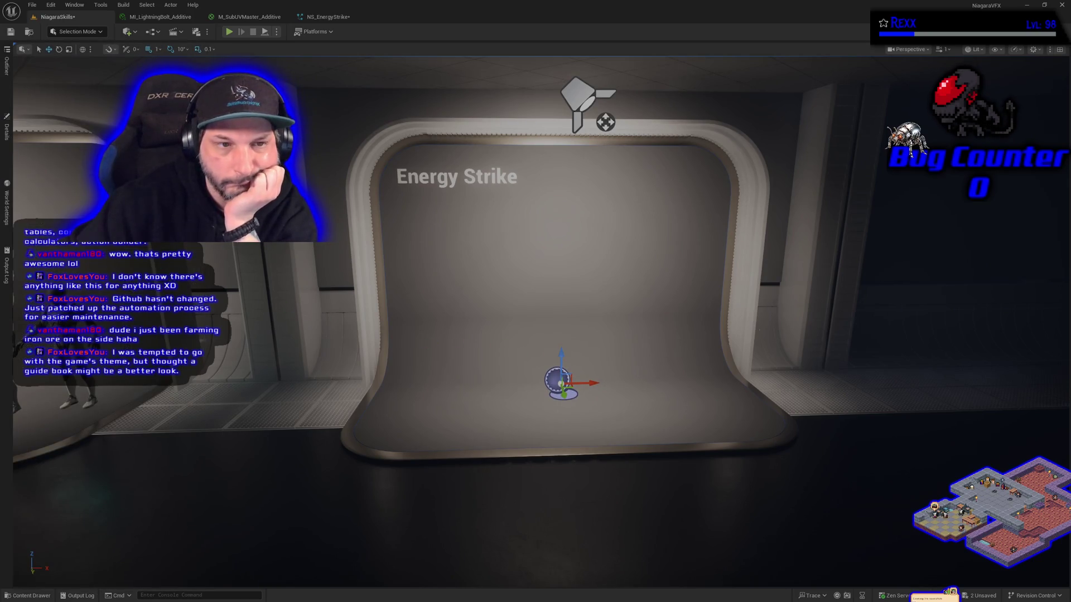
click(6, 127)
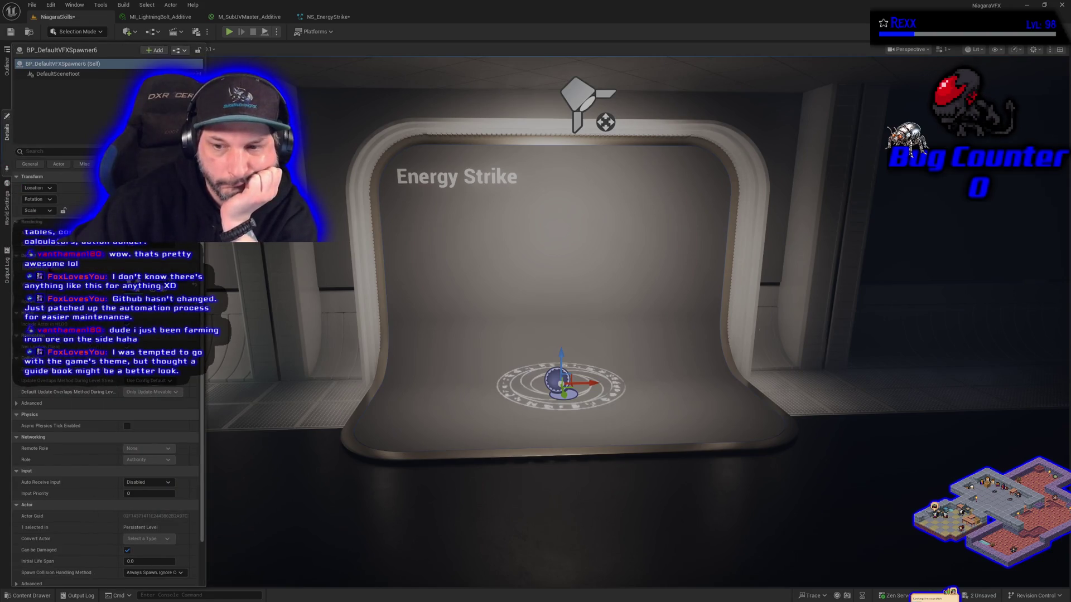
Nudge the spawner lower until the pattern sits on the floor, then return to NS_EnergyStrike.
key(f)
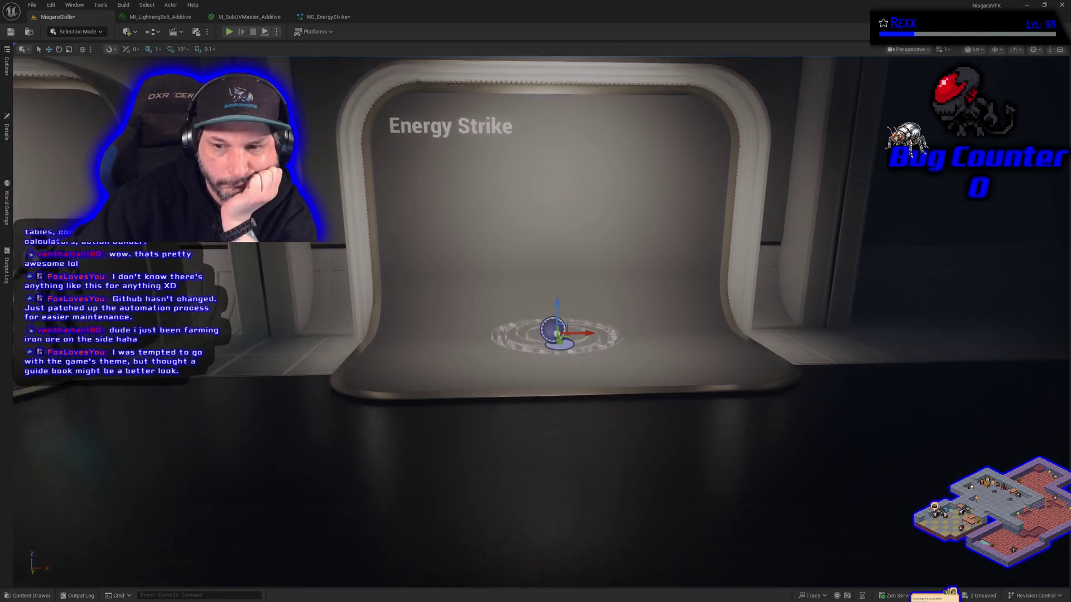
drag(509, 199, 510, 206)
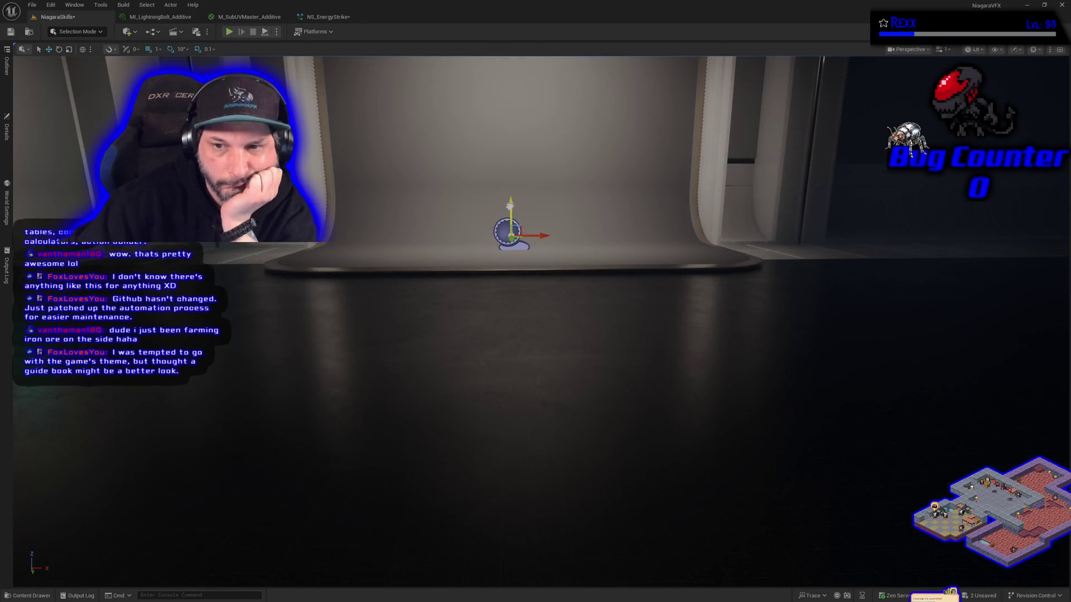
click(6, 130)
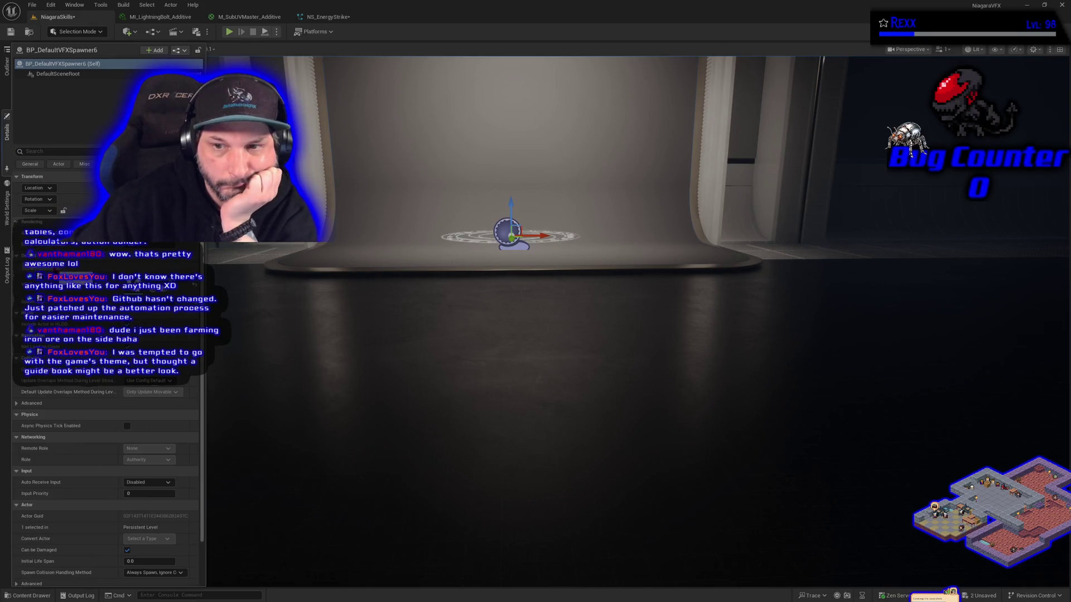
drag(511, 210, 511, 218)
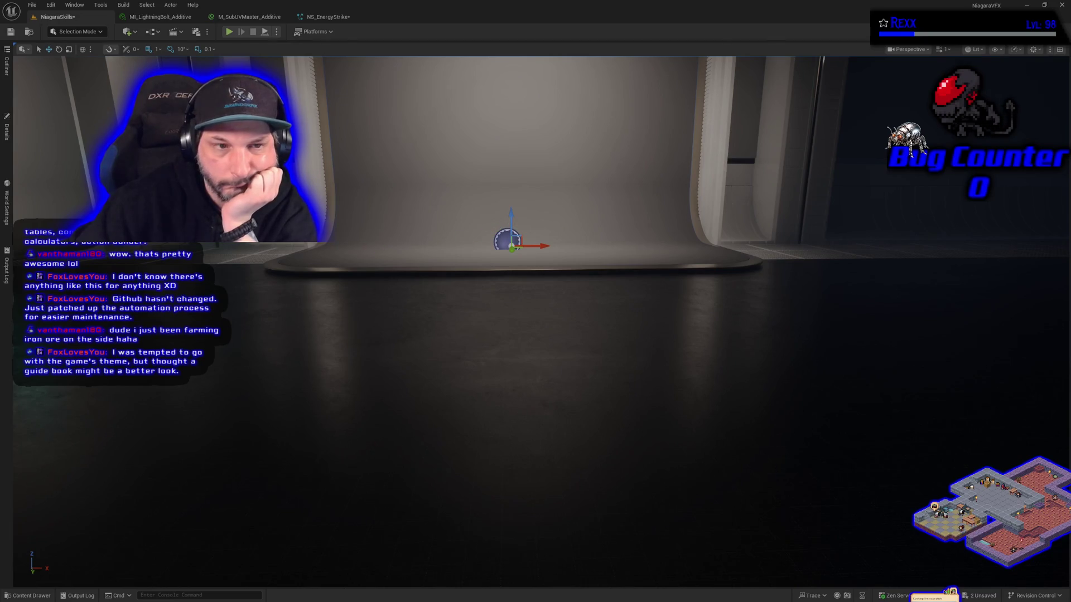
click(7, 129)
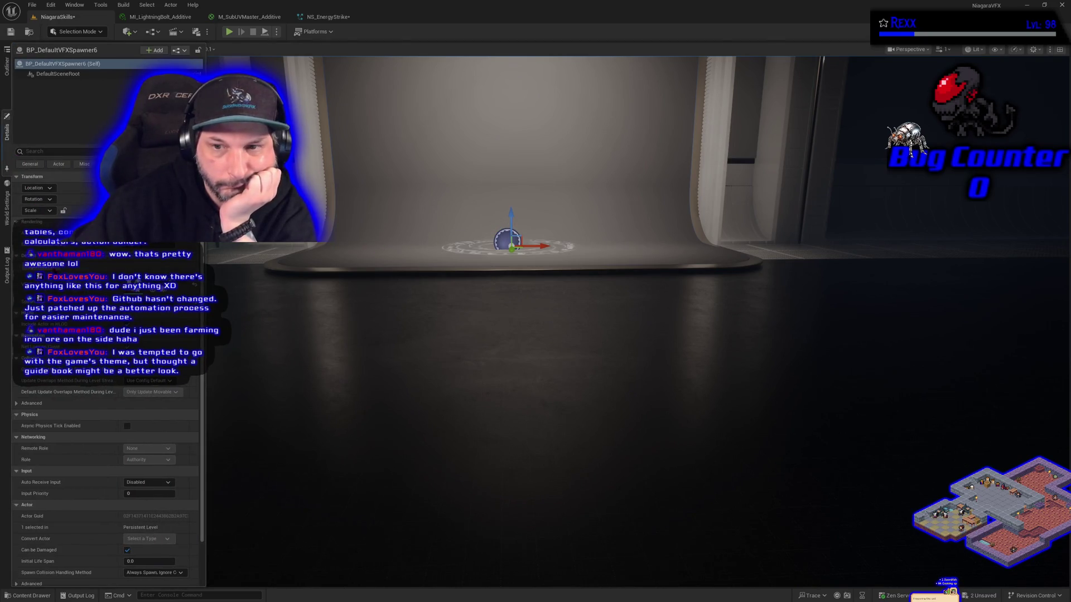
mouse_move(502, 335)
mouse_down()
mouse_move(502, 262)
mouse_move(502, 334)
mouse_move(338, 288)
mouse_up()
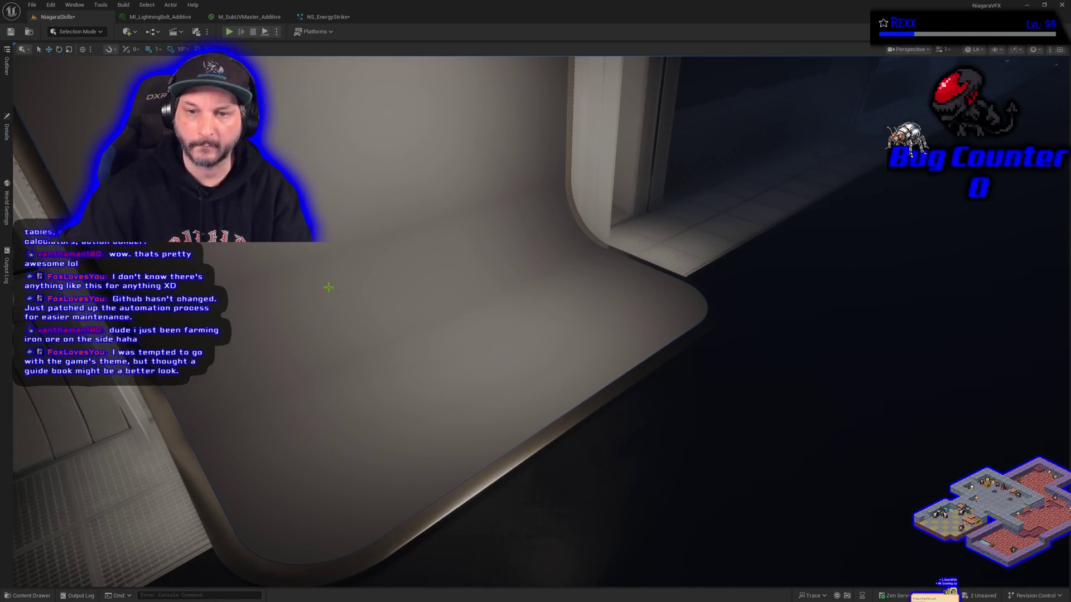
click(7, 131)
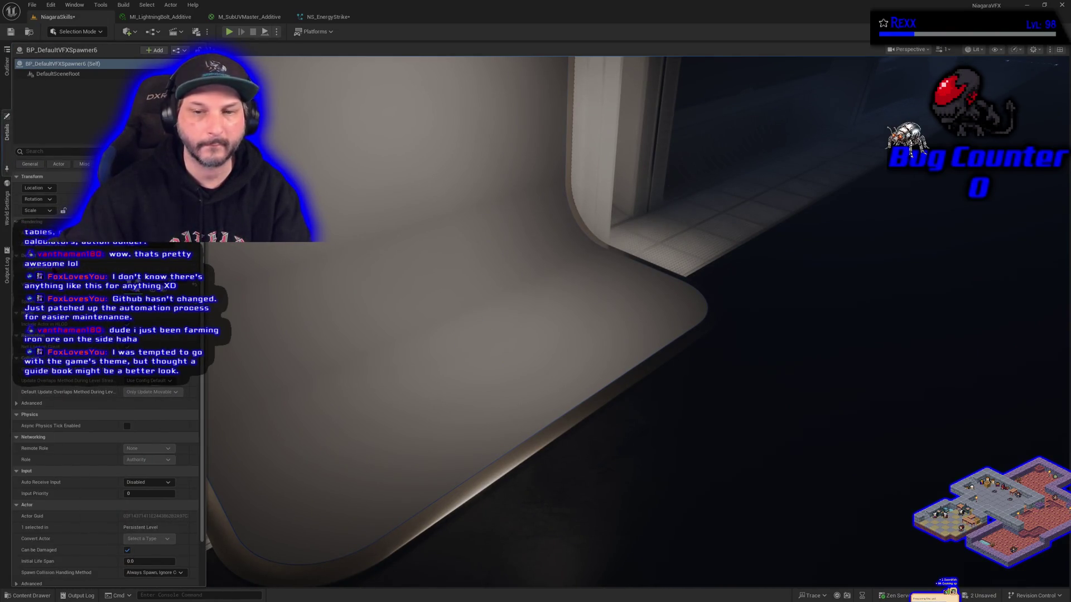
click(326, 17)
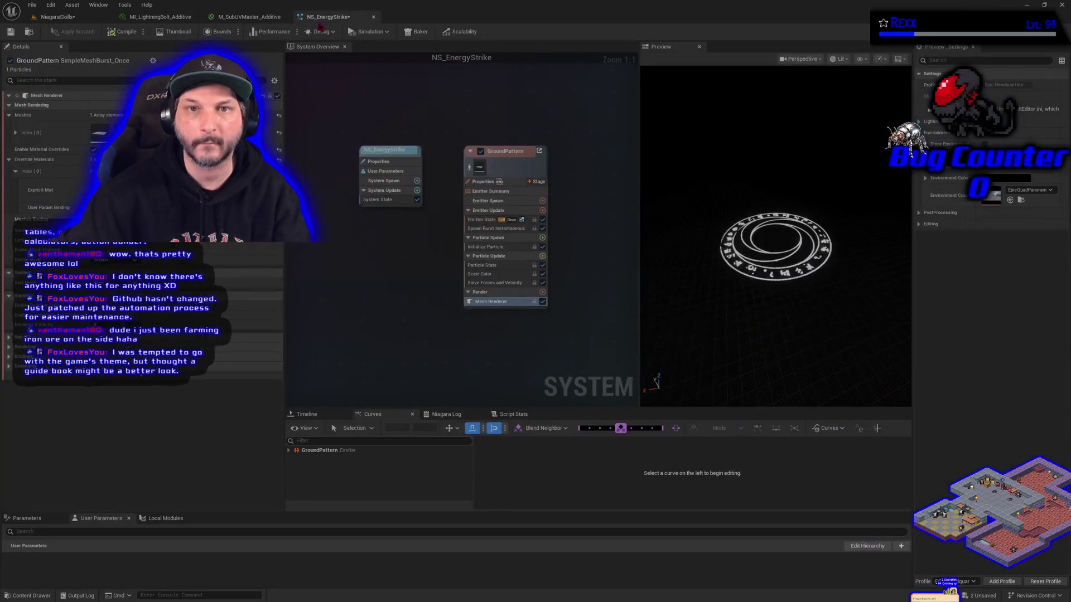
Save all changes with Ctrl+Shift+S and fly back to the Energy Strike platform.
key(ctrl+shift+s)
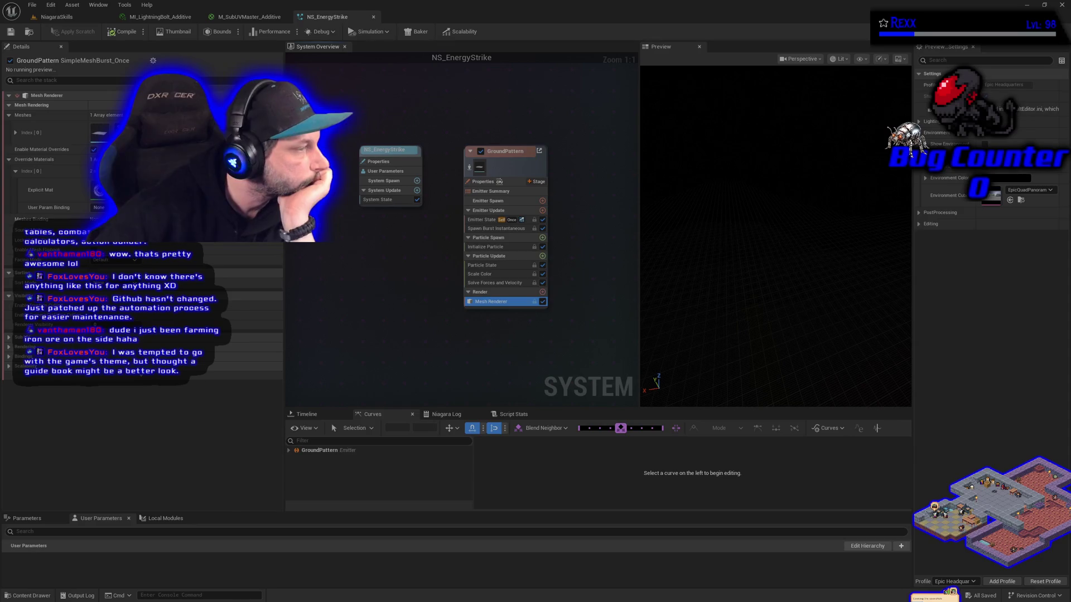
click(56, 16)
drag(399, 287, 379, 295)
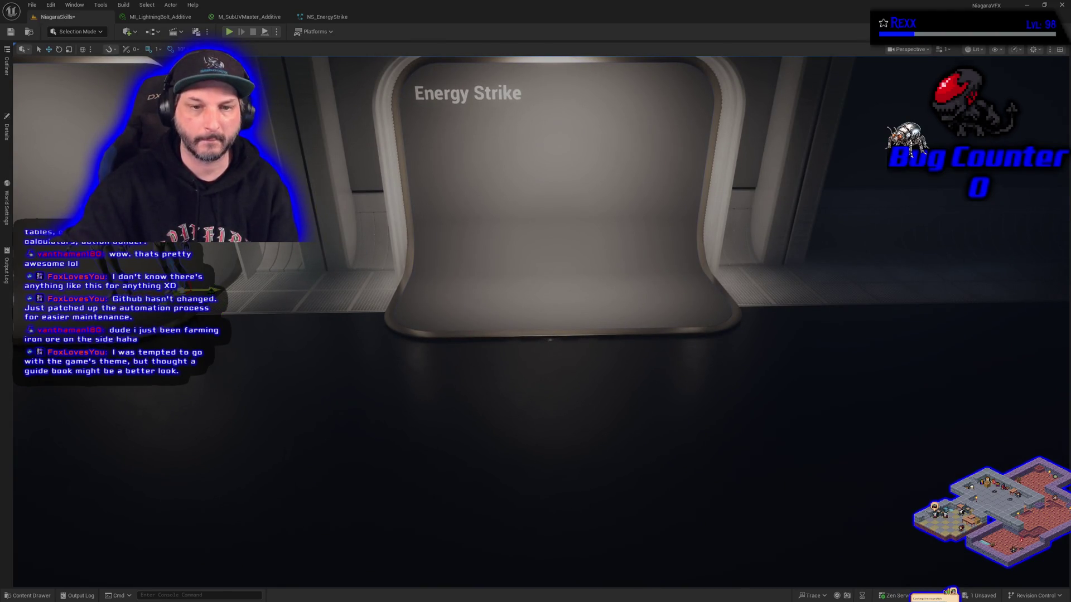
Move the two mannequins onto the Energy Strike platform, then return to NS_EnergyStrike.
mouse_move(237, 324)
mouse_down()
mouse_move(711, 323)
mouse_move(577, 324)
mouse_up()
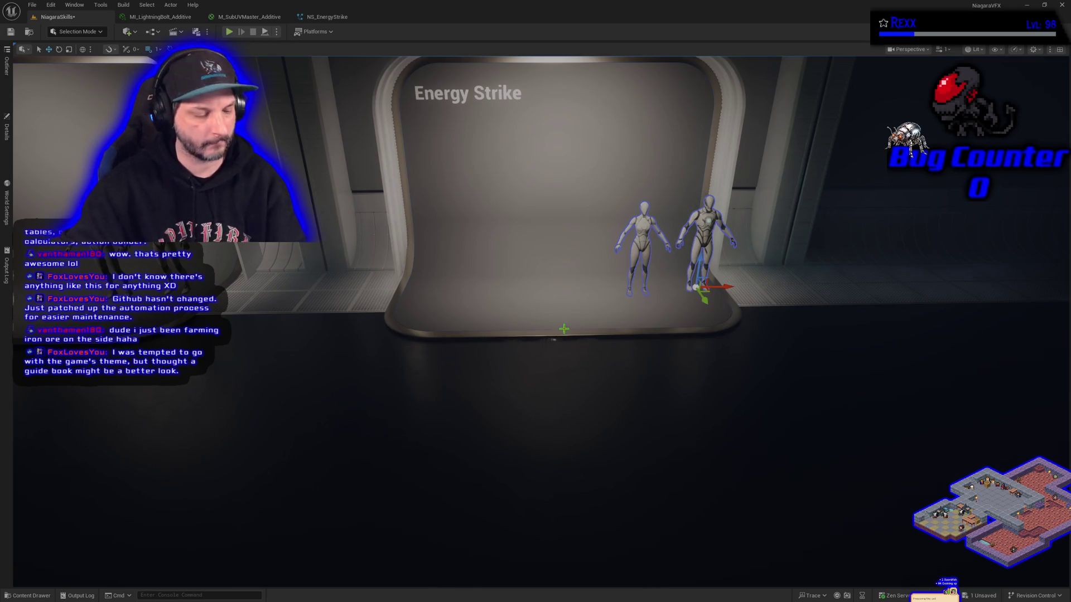
click(317, 17)
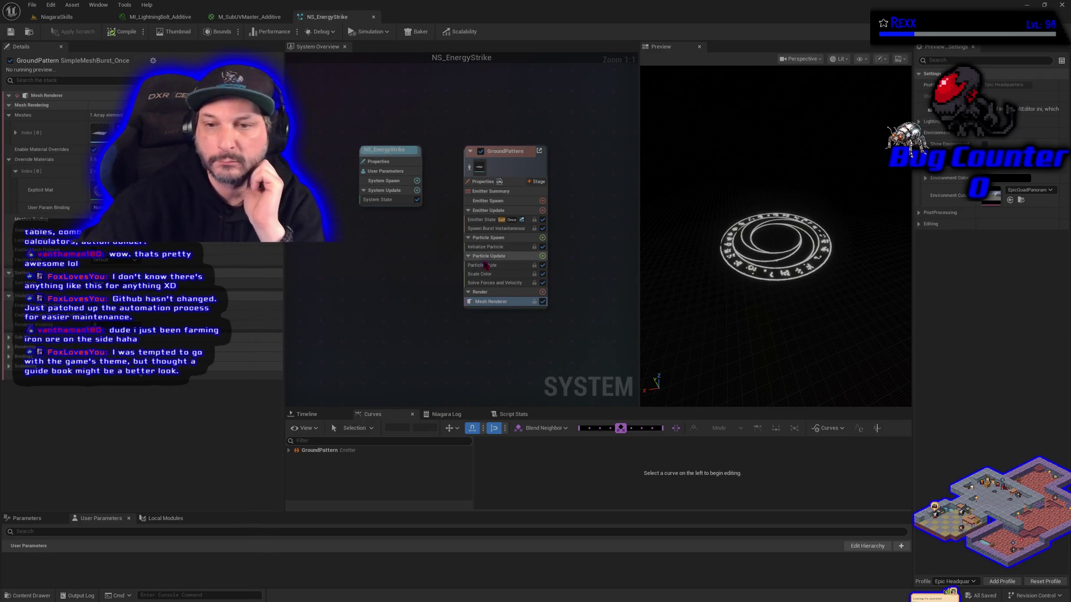
Change the Position Mode in GroundPattern's Initialize Particle, then go back to the level.
click(491, 246)
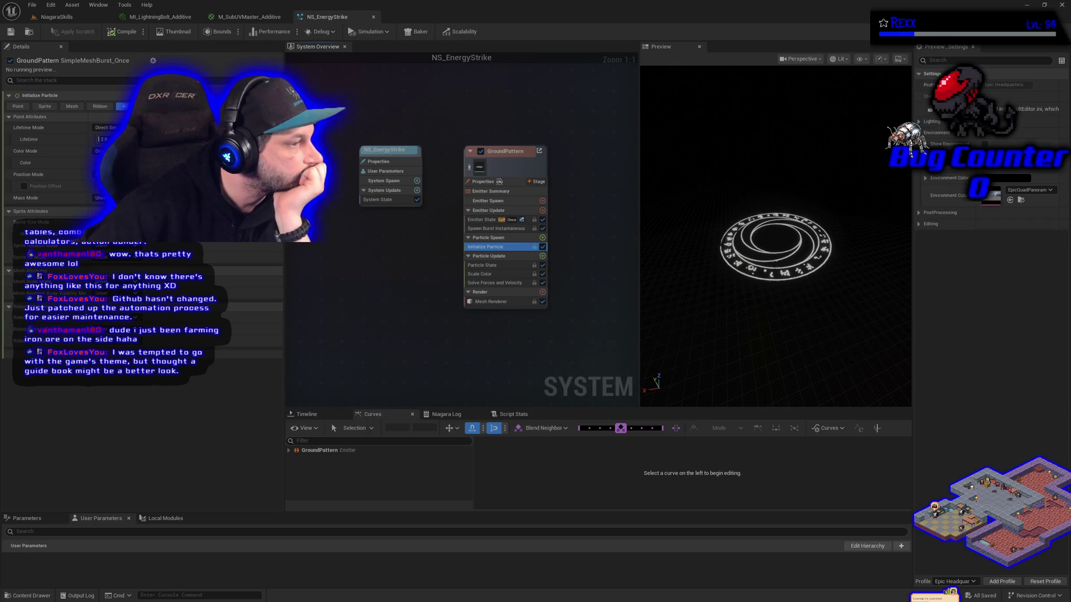
click(120, 313)
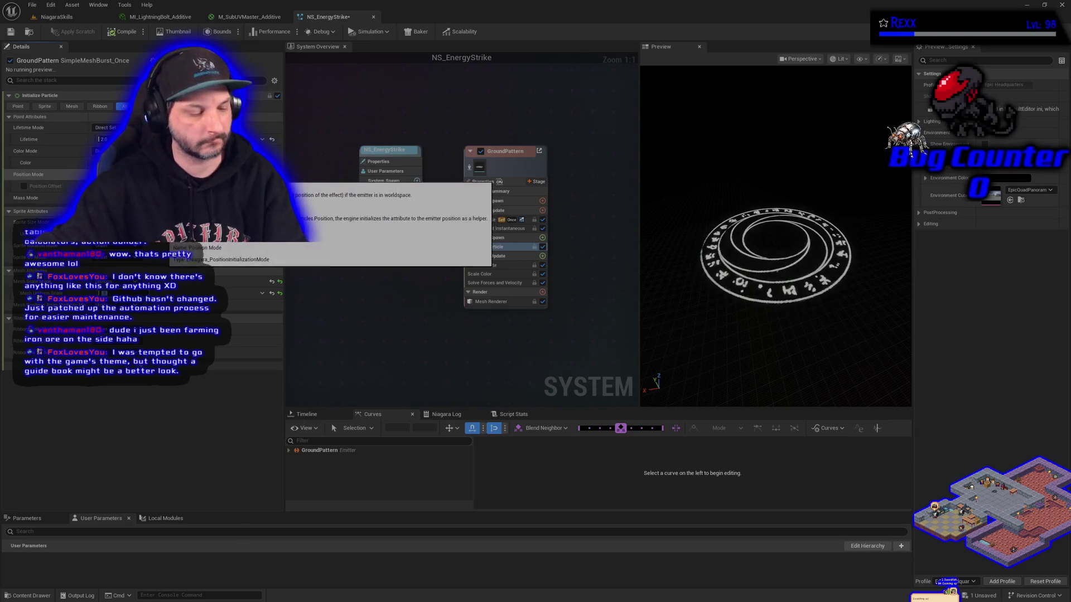
click(57, 17)
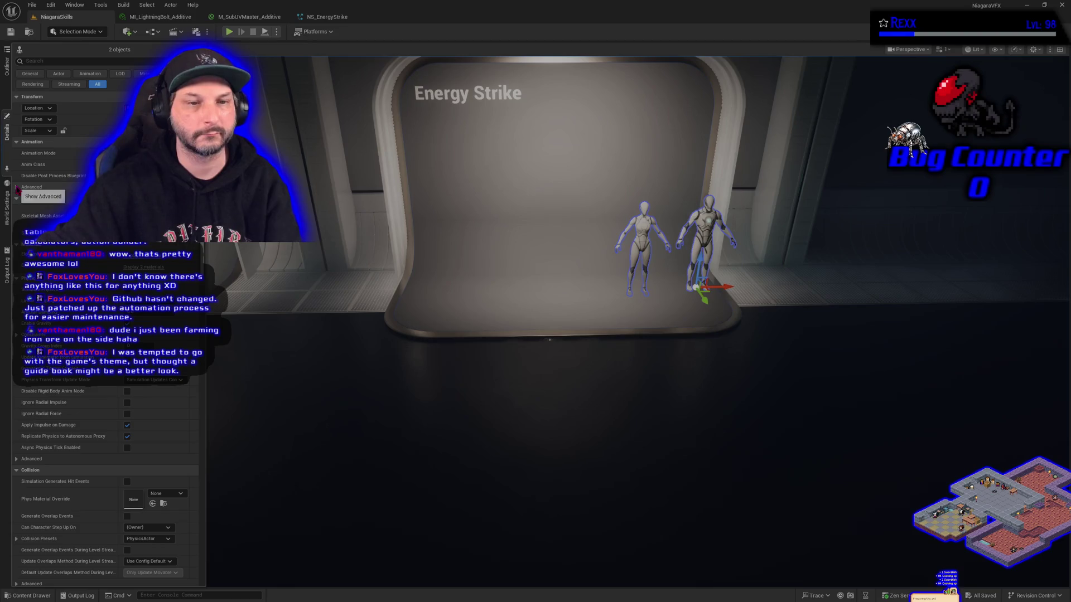
Select a BP_DefaultVFXSpawner actor through the Outliner.
click(7, 65)
click(67, 241)
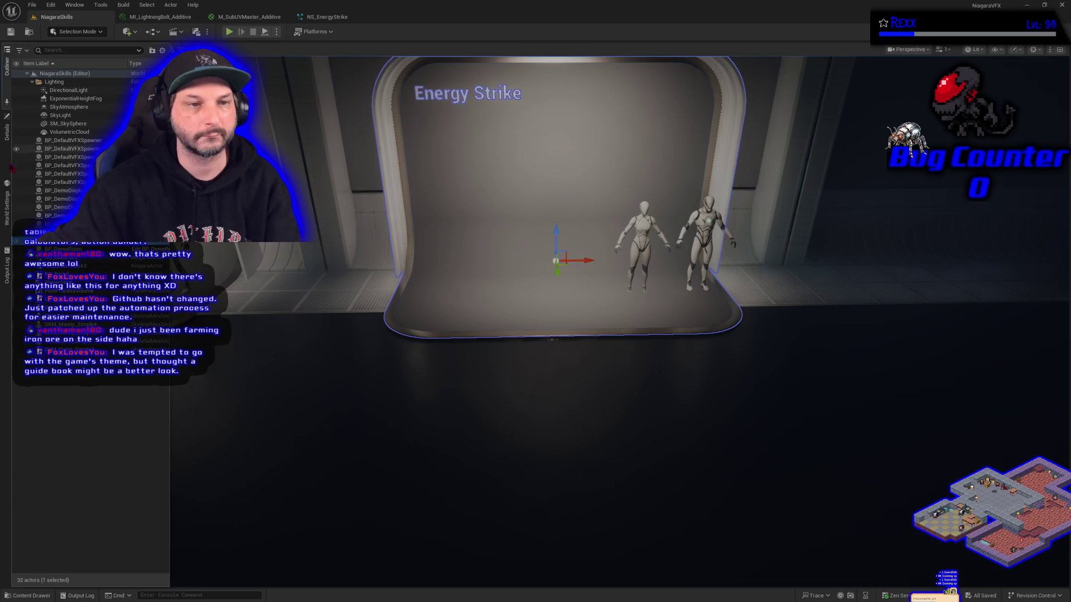
click(62, 182)
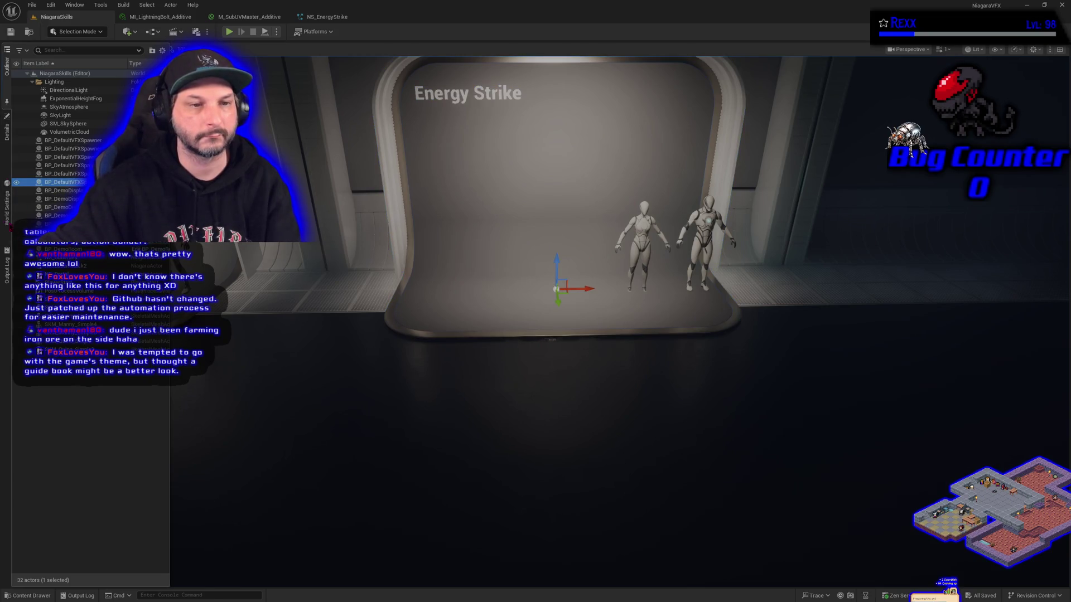
Nudge the VFX spawner slightly lower on the Energy Strike stage and review its properties.
click(6, 120)
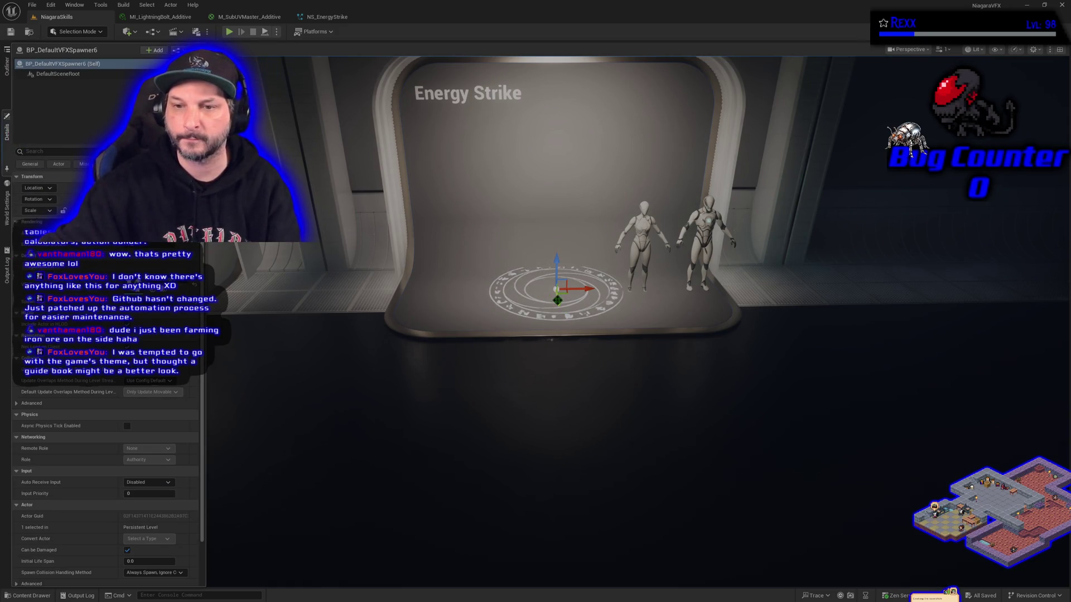
drag(557, 300, 558, 311)
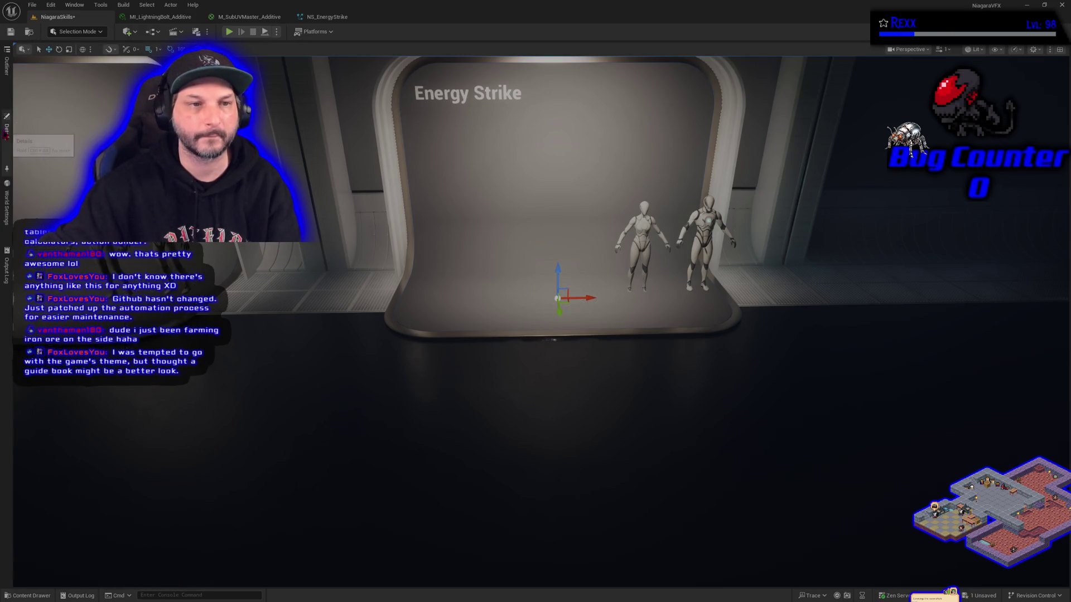
click(7, 133)
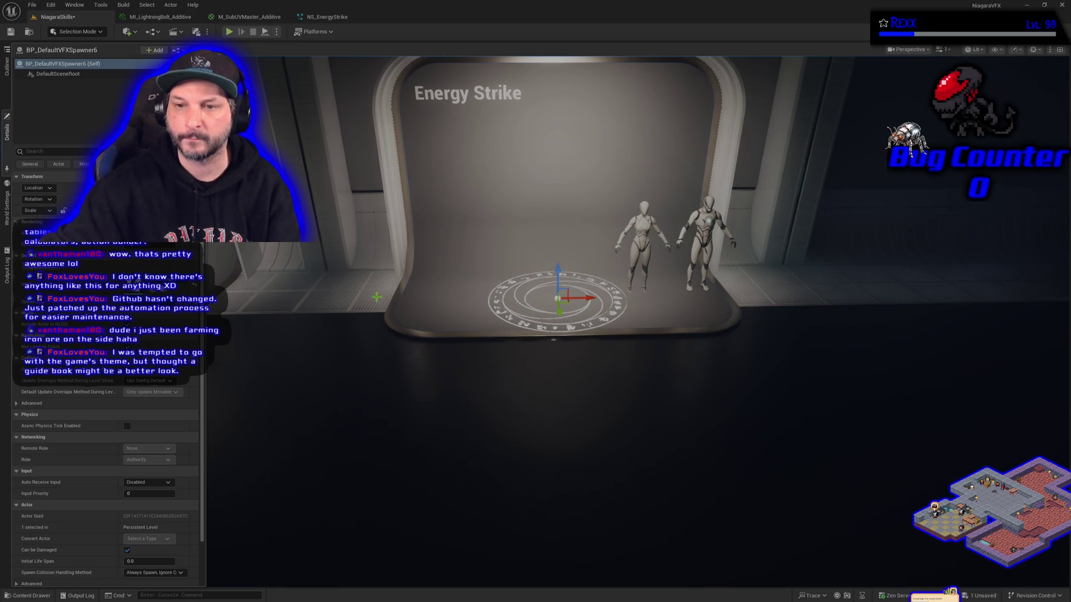
click(562, 310)
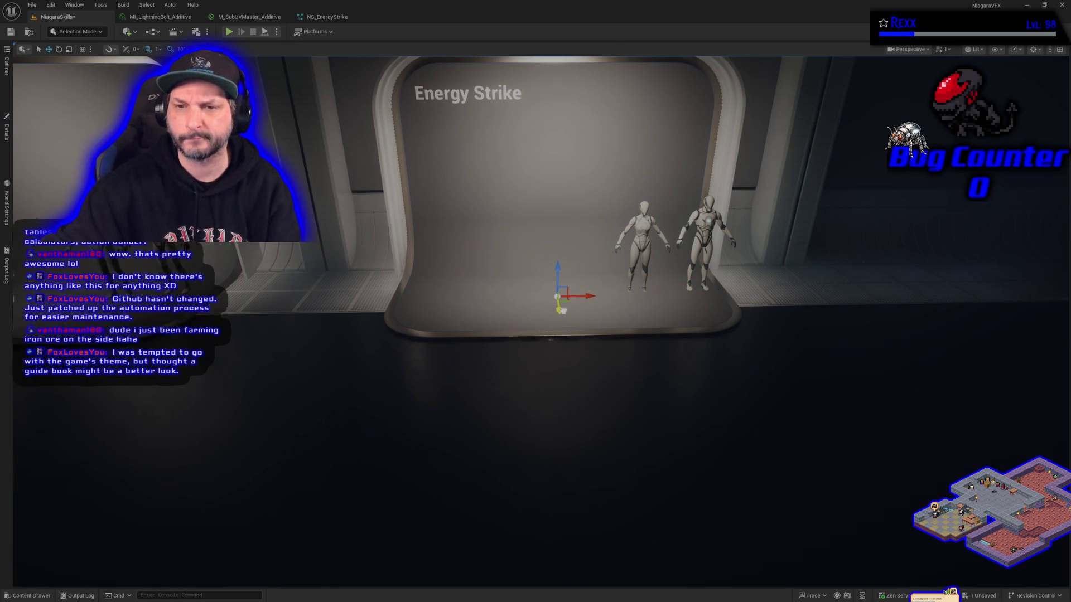
Try scaling the BP_DemoDisplay7 backdrop to 5, then undo to keep its original size.
click(495, 314)
click(6, 166)
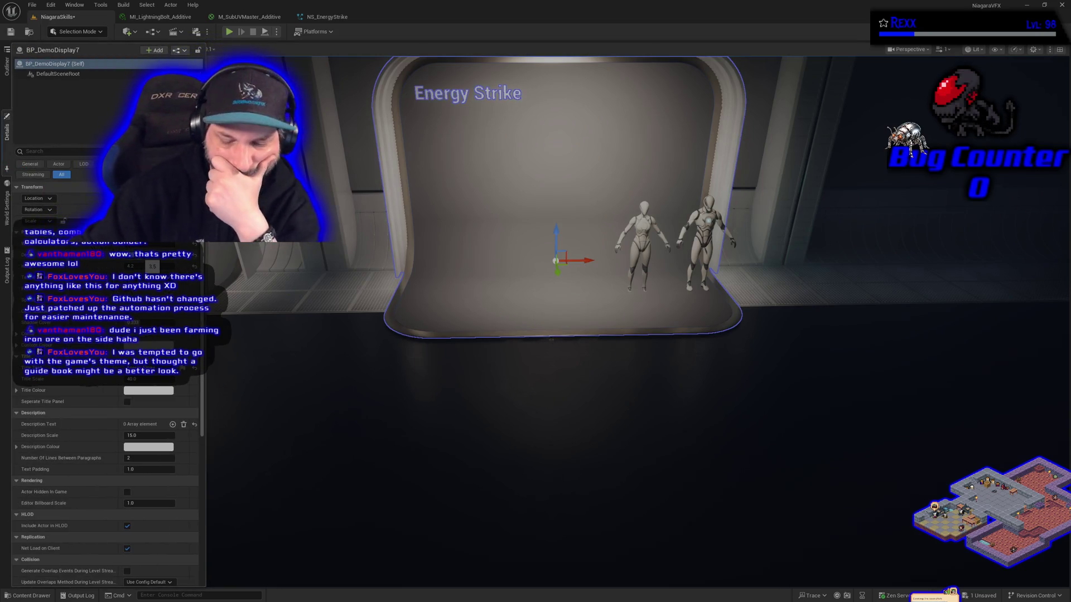
text(5)
key(Return)
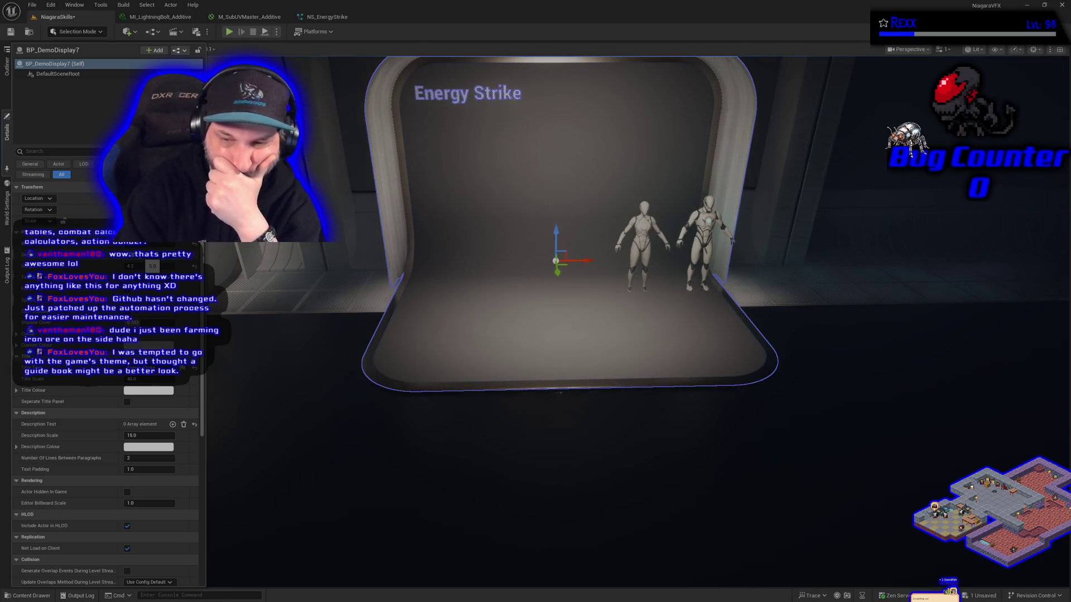
key(ctrl+z)
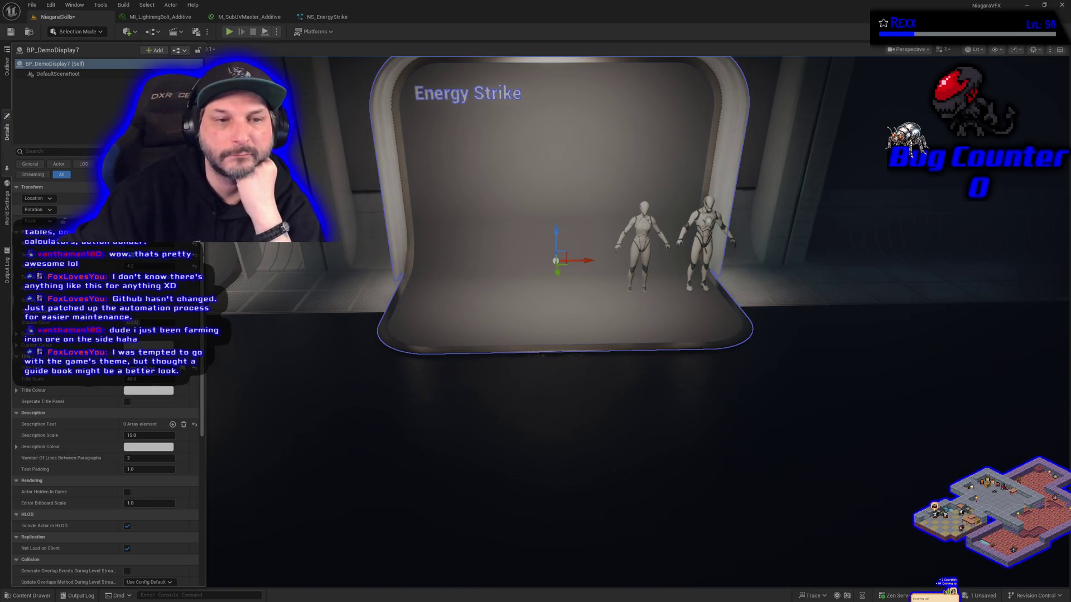
Select BP_DefaultVFXSpawner6 in the Outliner and show its Details to preview the ground pattern.
click(7, 66)
click(72, 182)
click(6, 133)
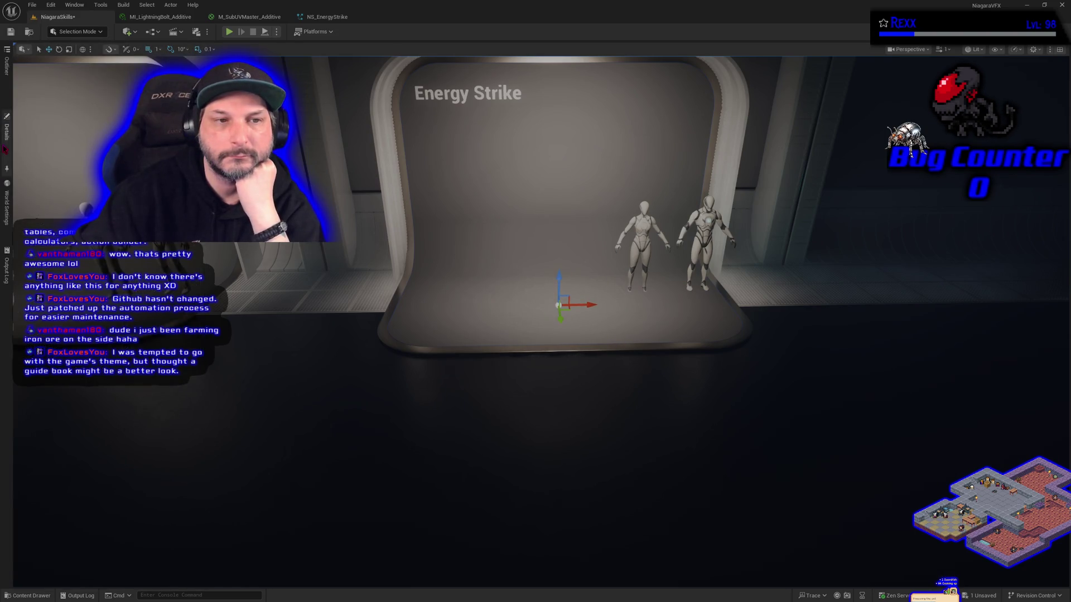
click(7, 132)
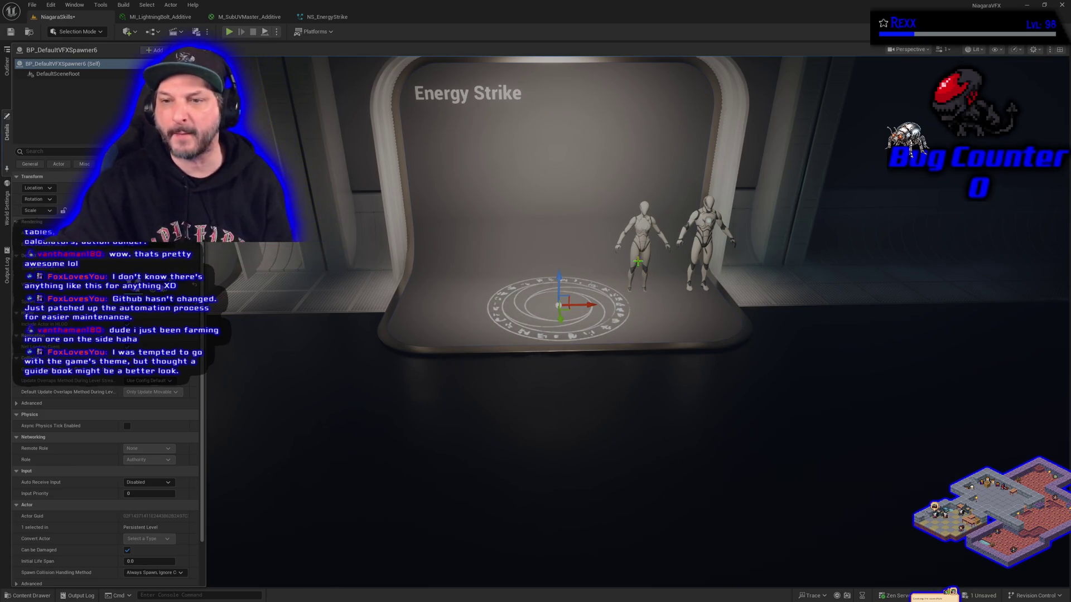
Slide the left mannequin sideways along its X axis.
click(651, 230)
click(650, 230)
mouse_move(662, 292)
mouse_down()
mouse_move(456, 290)
mouse_move(524, 287)
mouse_up()
Fly the view past Laser Attack to the Portal stage and nudge the mannequin slightly left.
drag(390, 356, 312, 323)
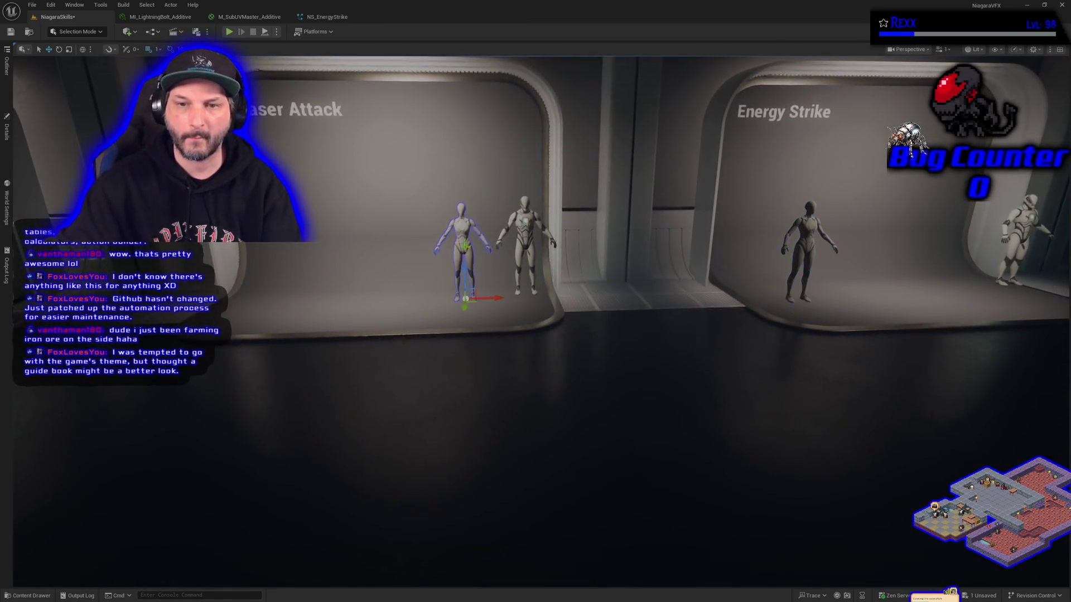
mouse_move(299, 282)
mouse_down()
mouse_move(98, 281)
mouse_move(98, 267)
mouse_move(78, 268)
mouse_move(306, 347)
mouse_up()
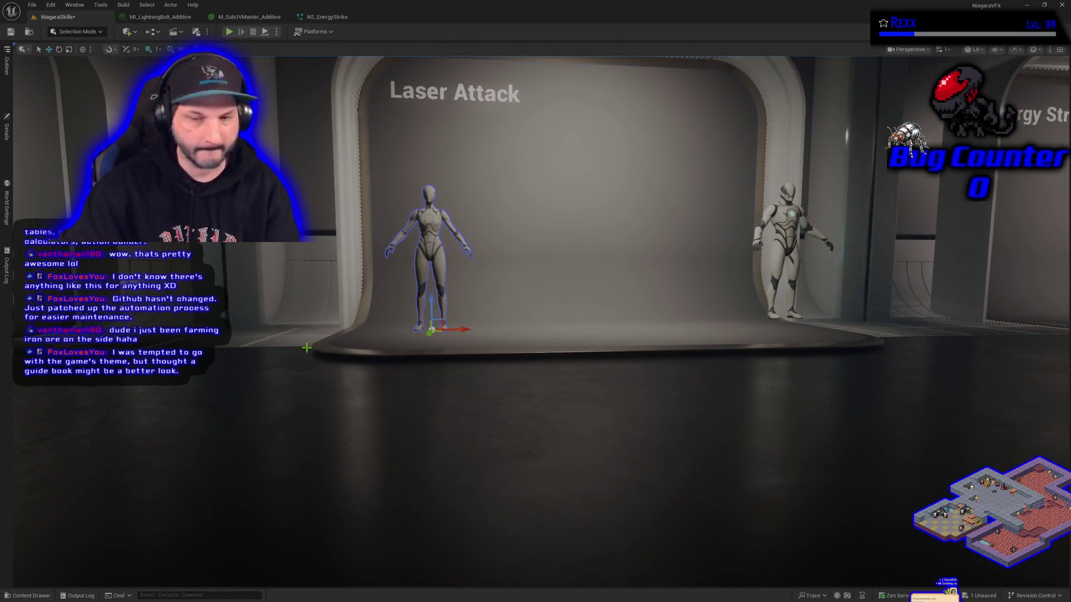
drag(306, 347, 306, 347)
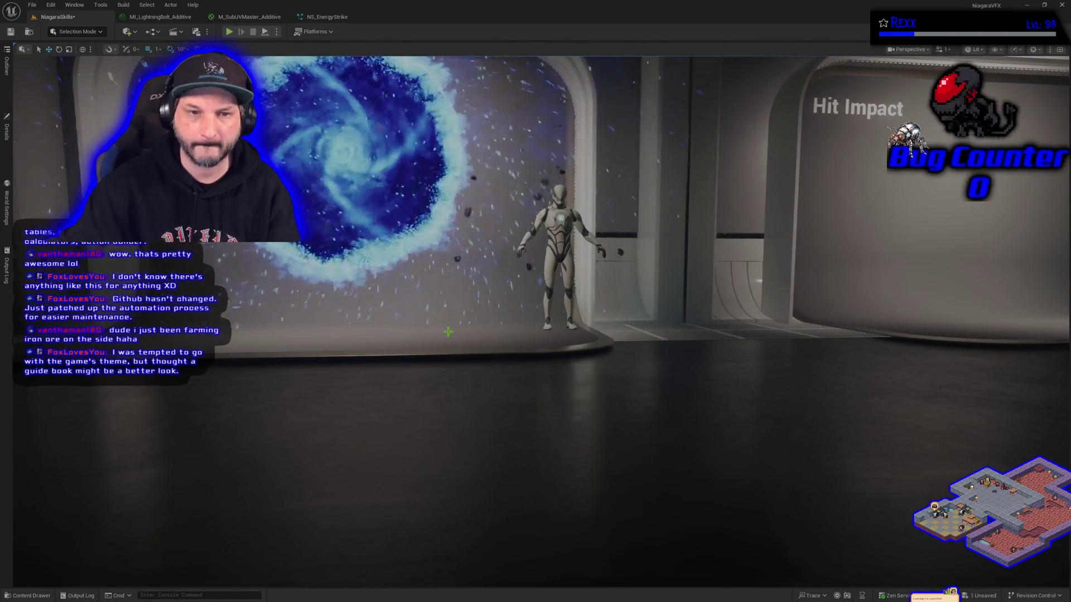
drag(447, 347, 446, 348)
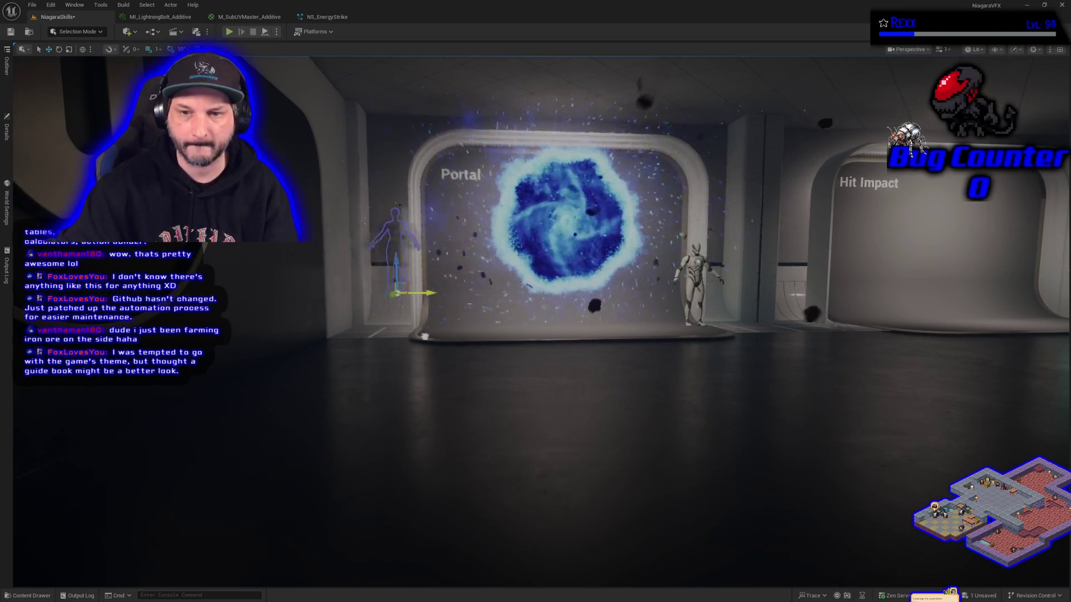
drag(525, 351, 483, 348)
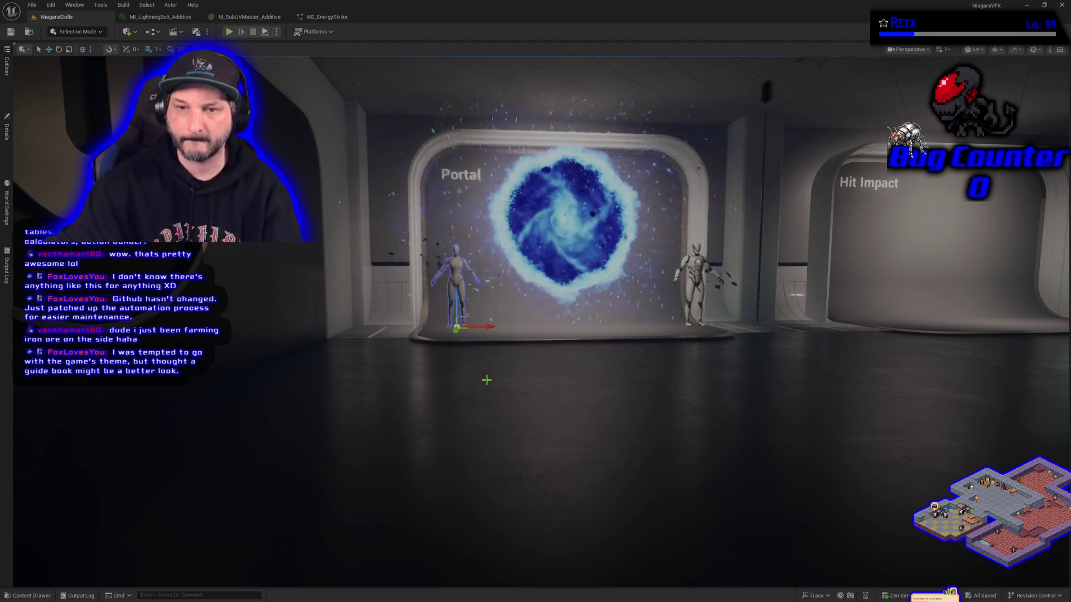
Fly the camera back down the corridor to a close-up of the Energy Strike booth.
scroll(498, 375, up, 2)
key(w)
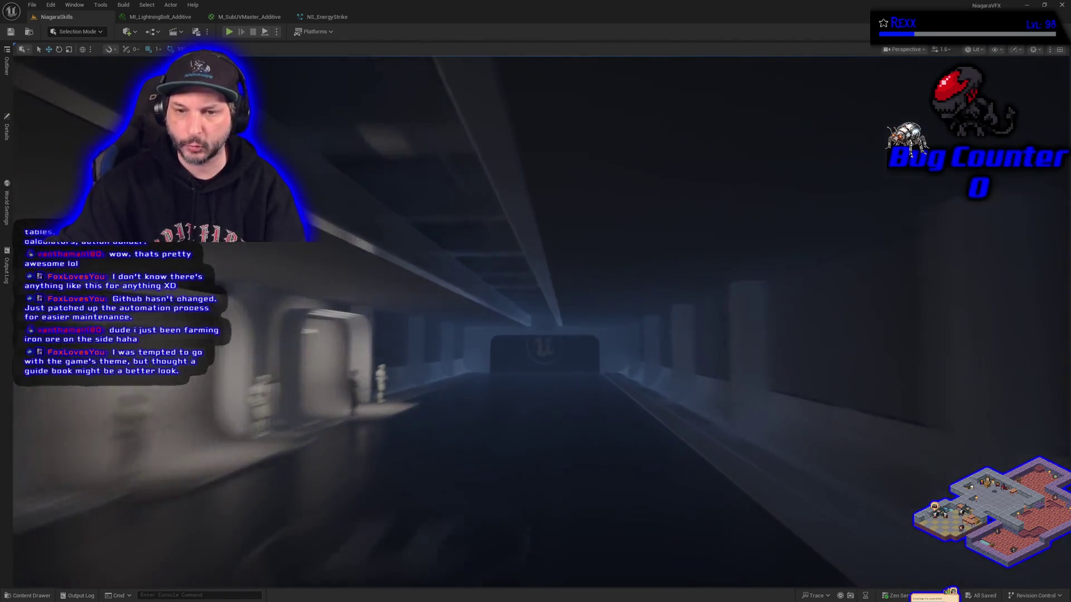
scroll(498, 375, down, 2)
key(d)
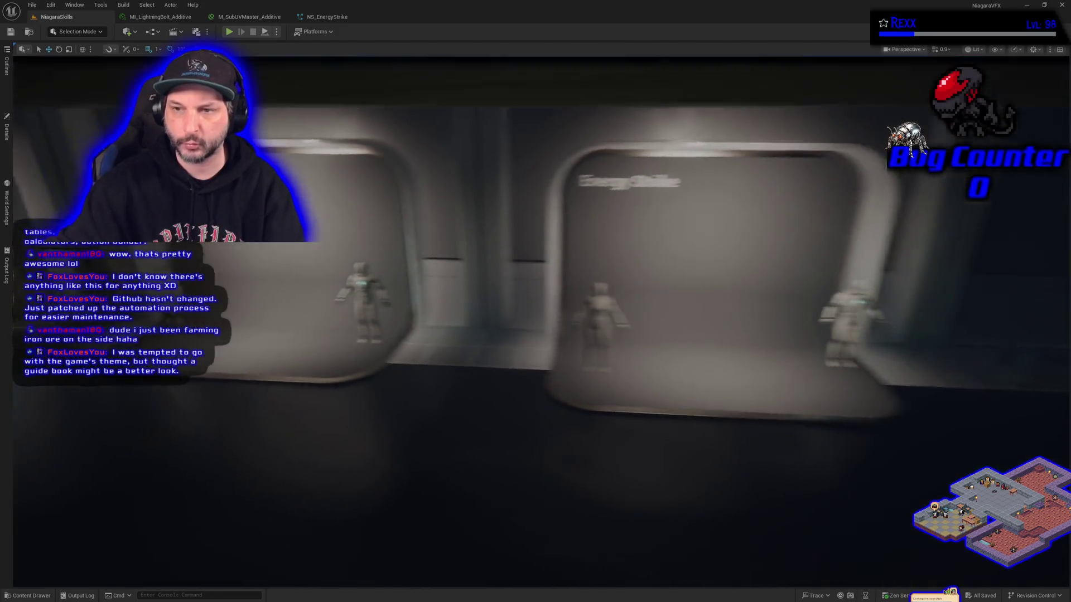
key(s)
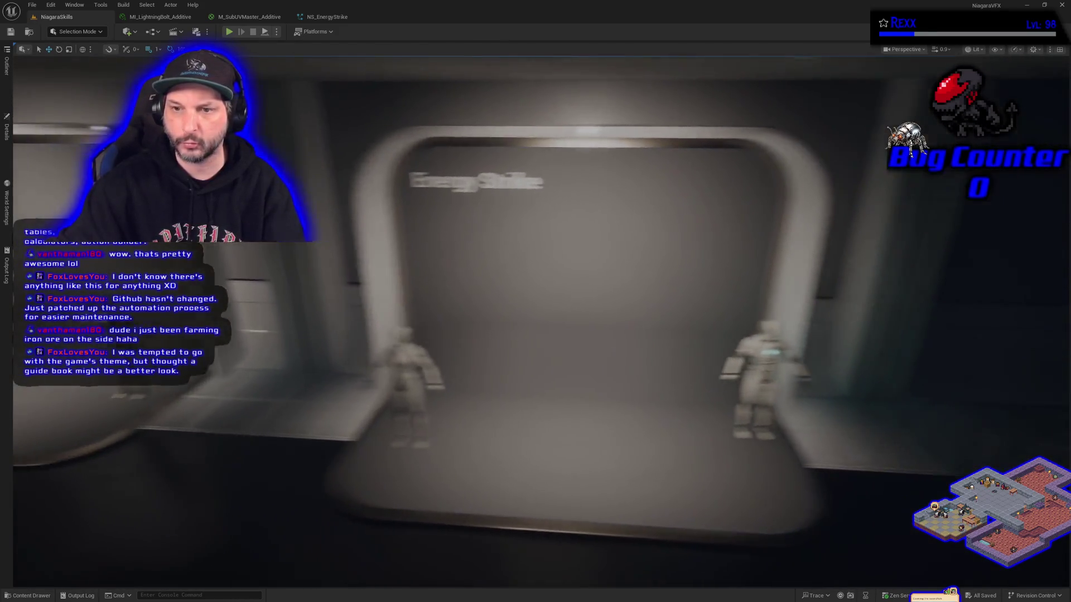
key(w)
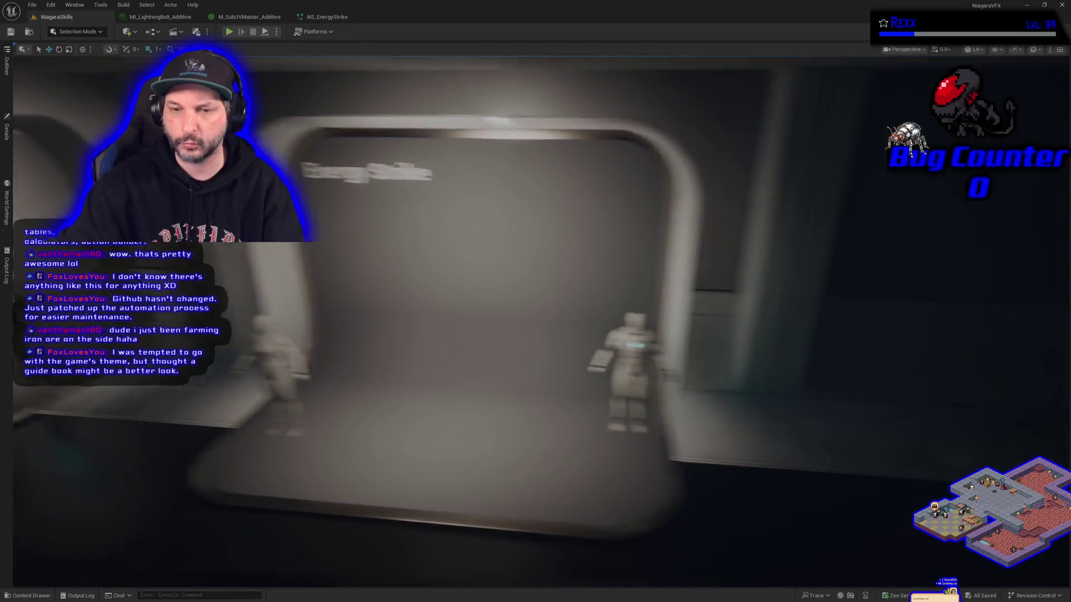
key(s)
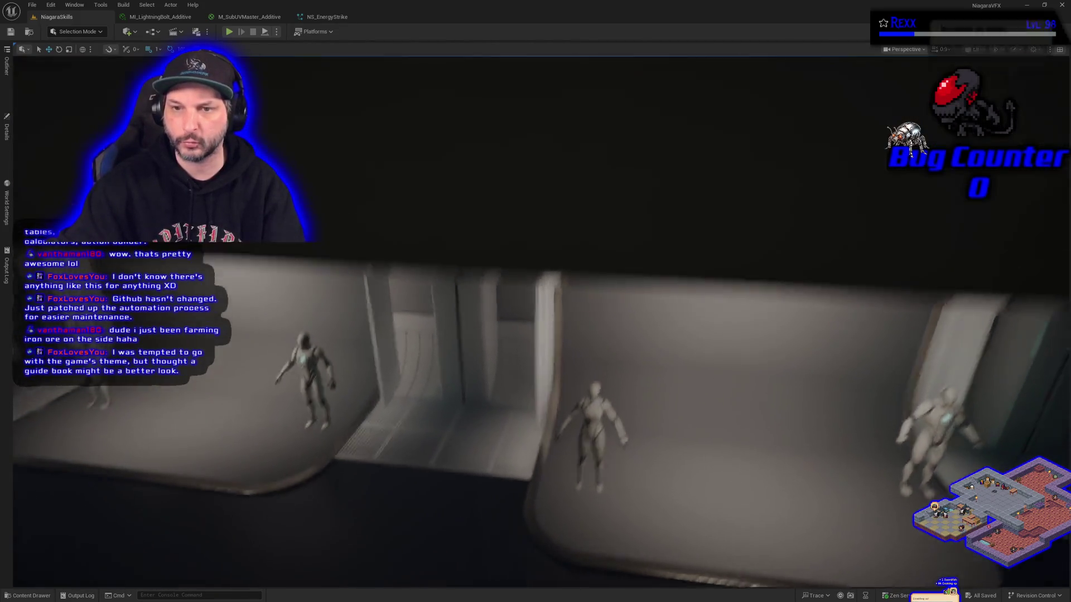
key(w)
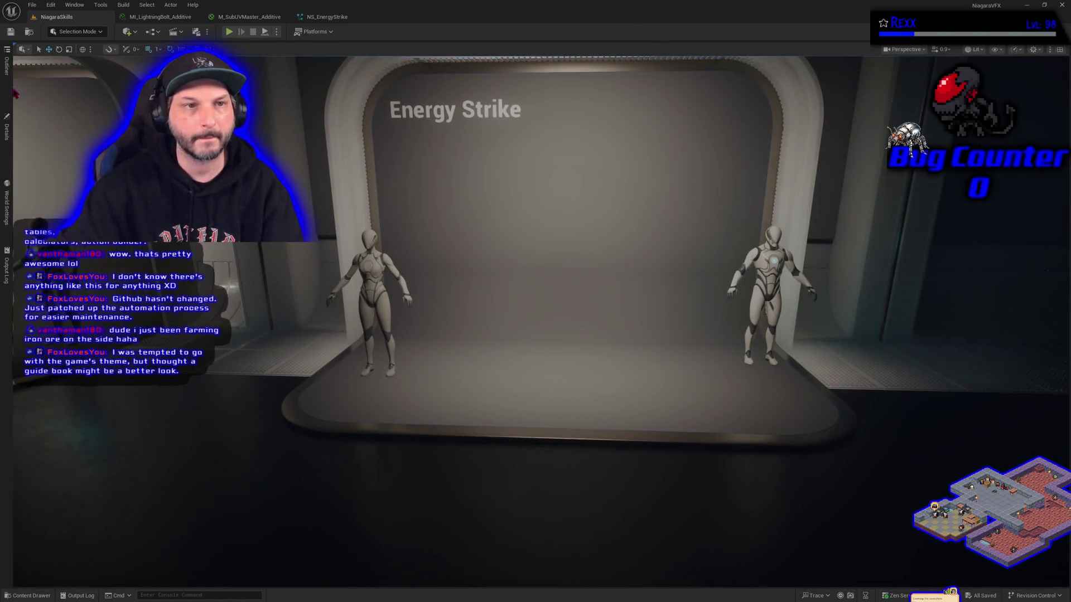
Preview BP_DefaultVFXSpawner6's ground pattern, then return to the NS_EnergyStrike system editor.
click(7, 66)
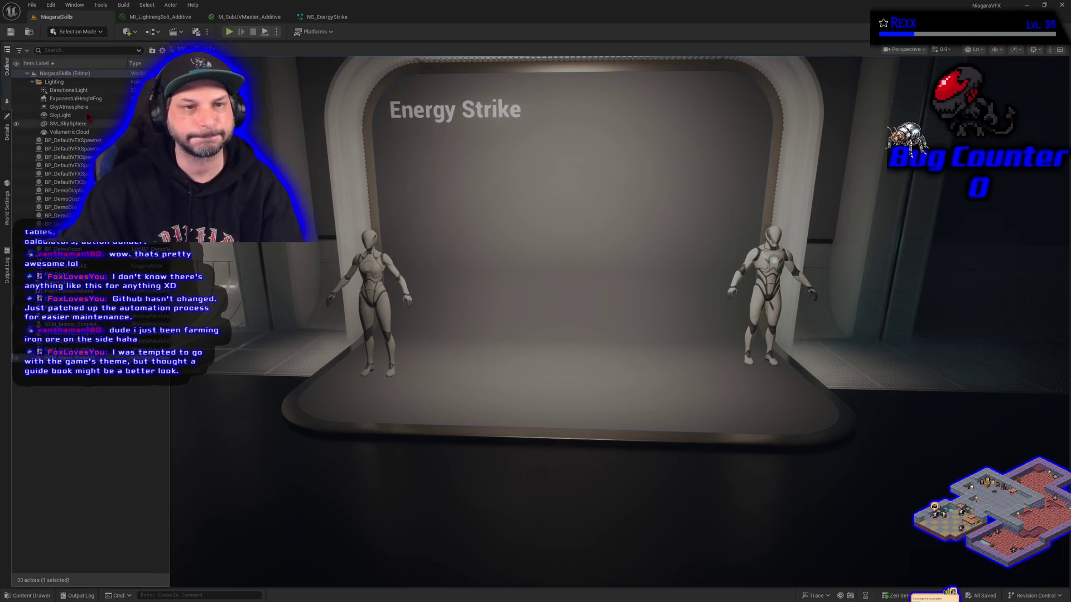
click(25, 182)
click(7, 133)
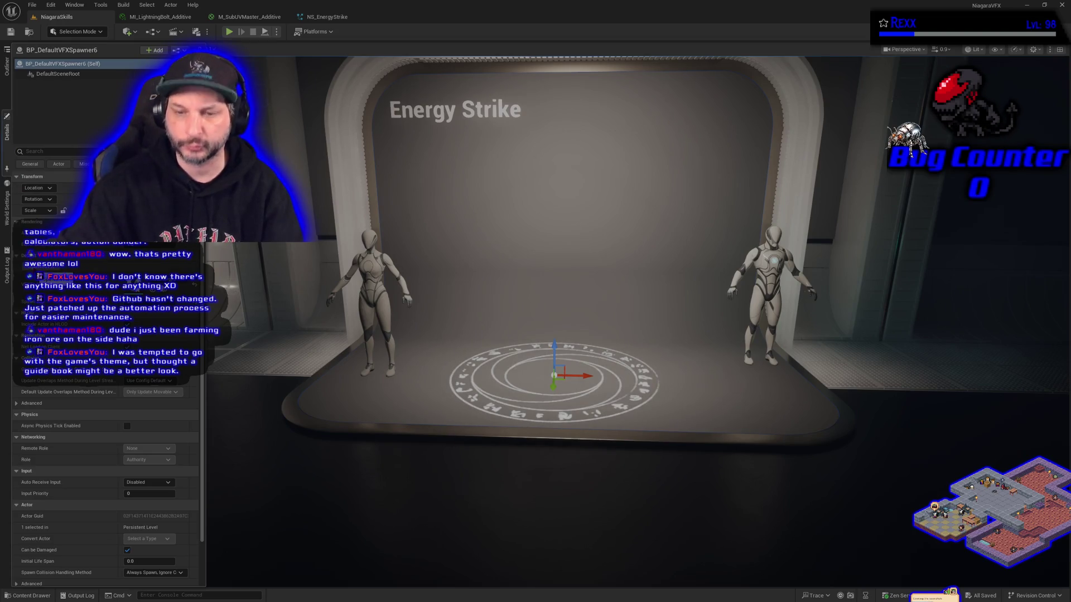
click(338, 16)
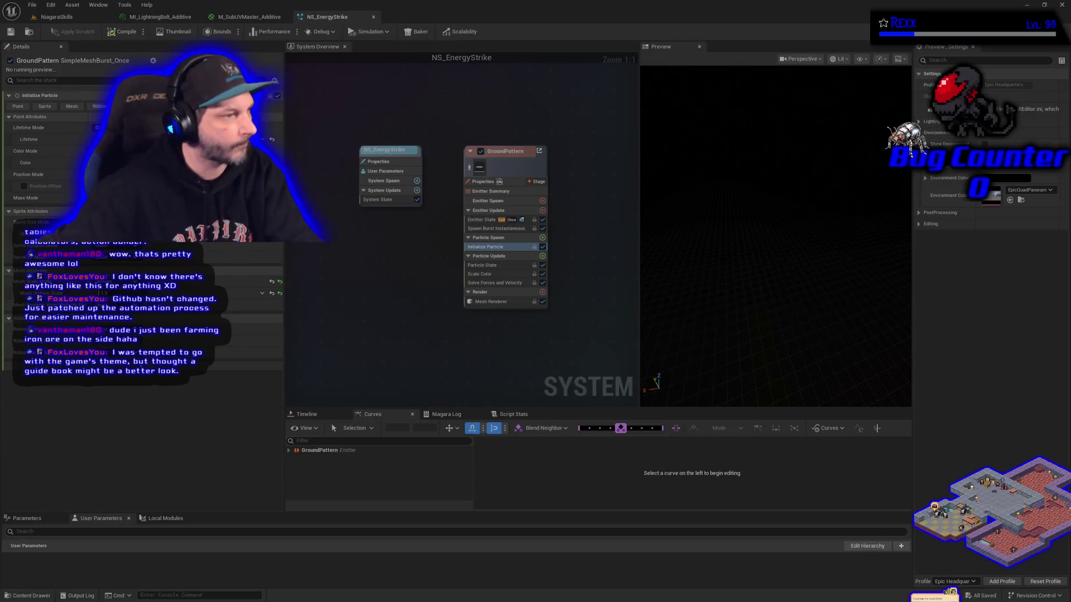